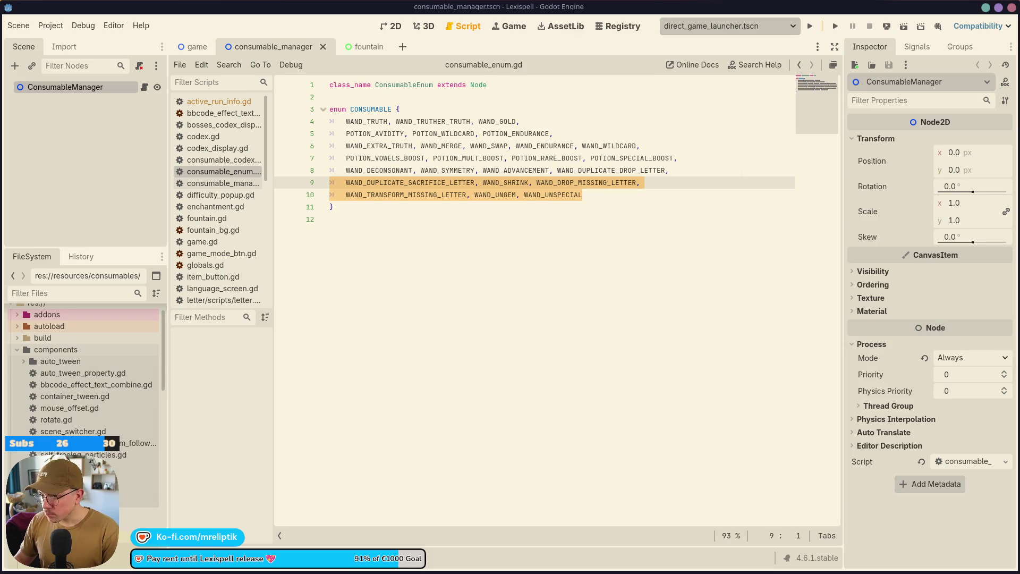
Step: Copy the wand names WAND_SHRINK through WAND_UNSPECIAL from the CONSUMABLE enum in consumable_enum.gd
left_click(410, 231)
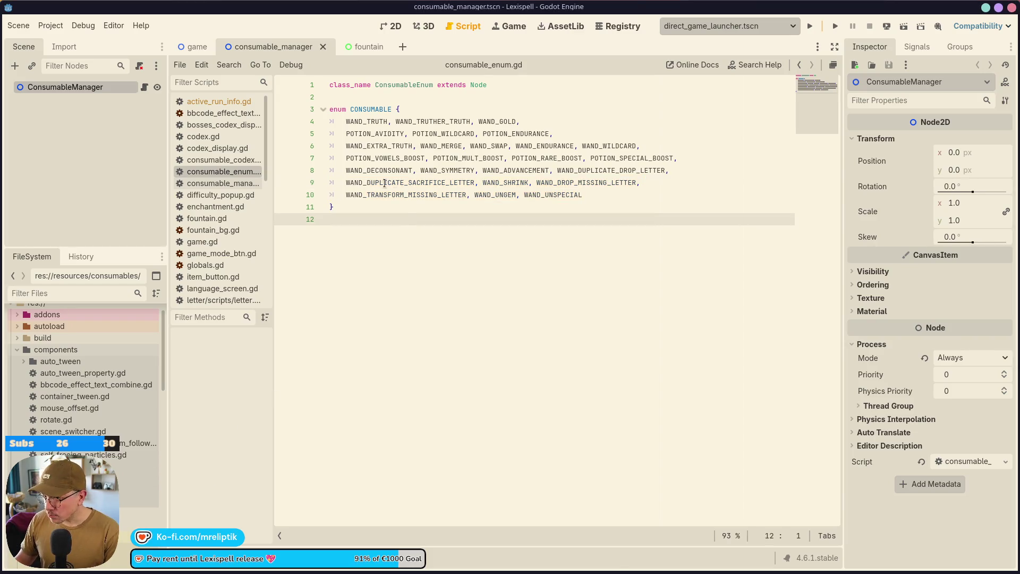
mouse_move(585, 195)
left_mouse_down()
mouse_move(387, 194)
mouse_move(336, 183)
mouse_move(499, 182)
mouse_move(483, 182)
left_mouse_up()
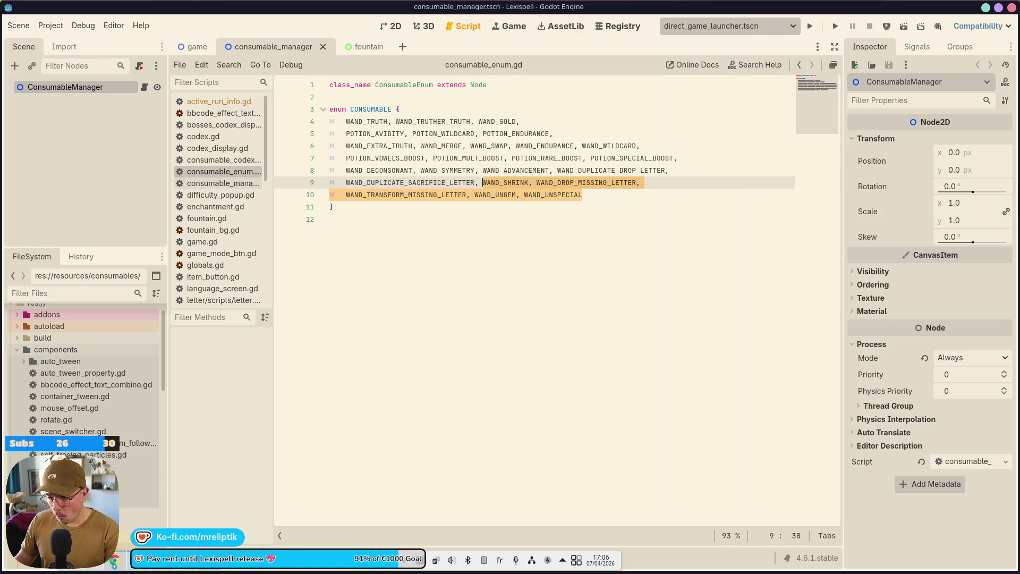
key("alt+Tab")
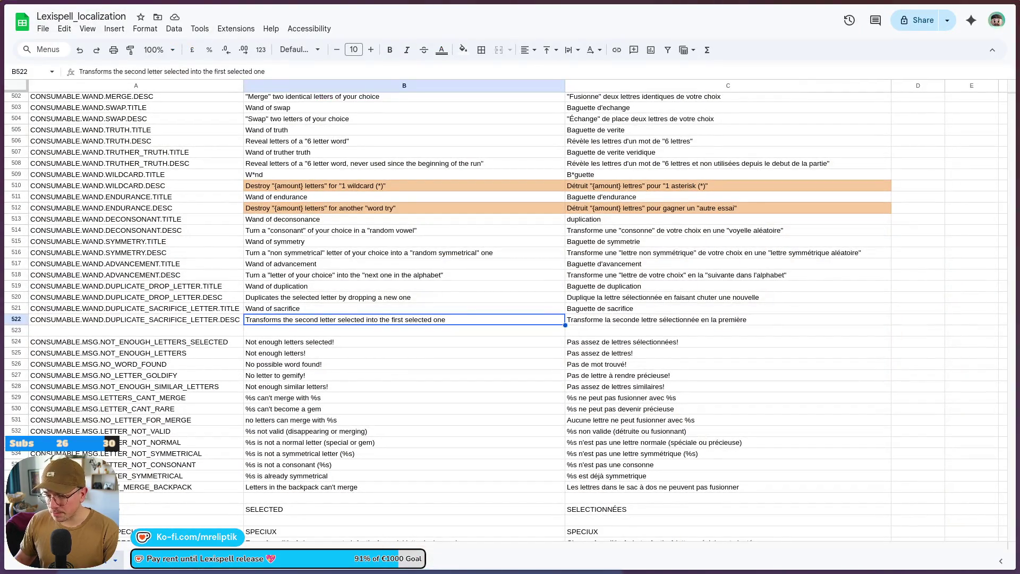
Step: Insert nine blank rows above row 523, below the DUPLICATE_SACRIFICE_LETTER.DESC row
key("alt+Tab")
key("alt+Tab")
key("alt+Tab")
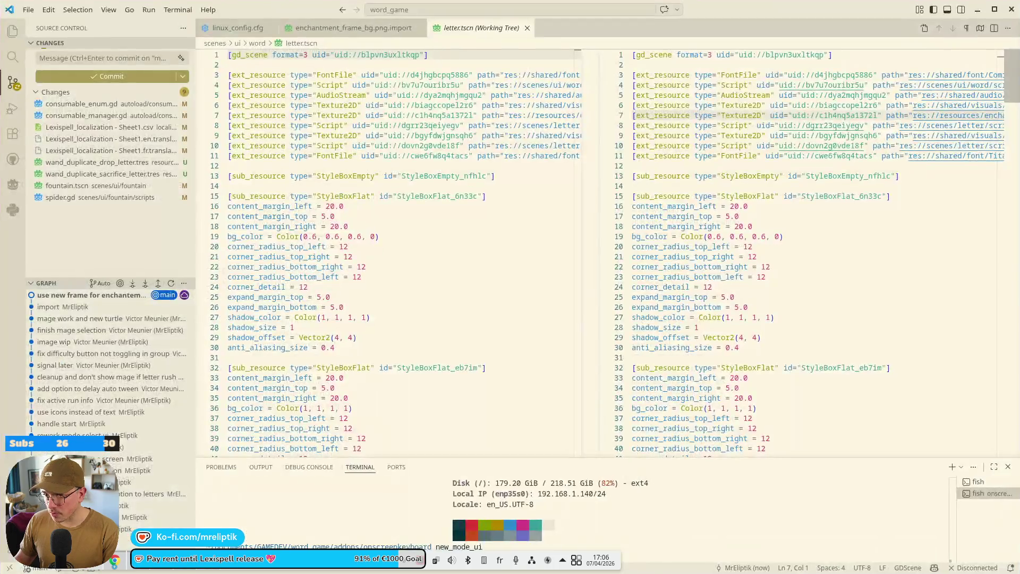
key("alt+Tab")
right_click(127, 331)
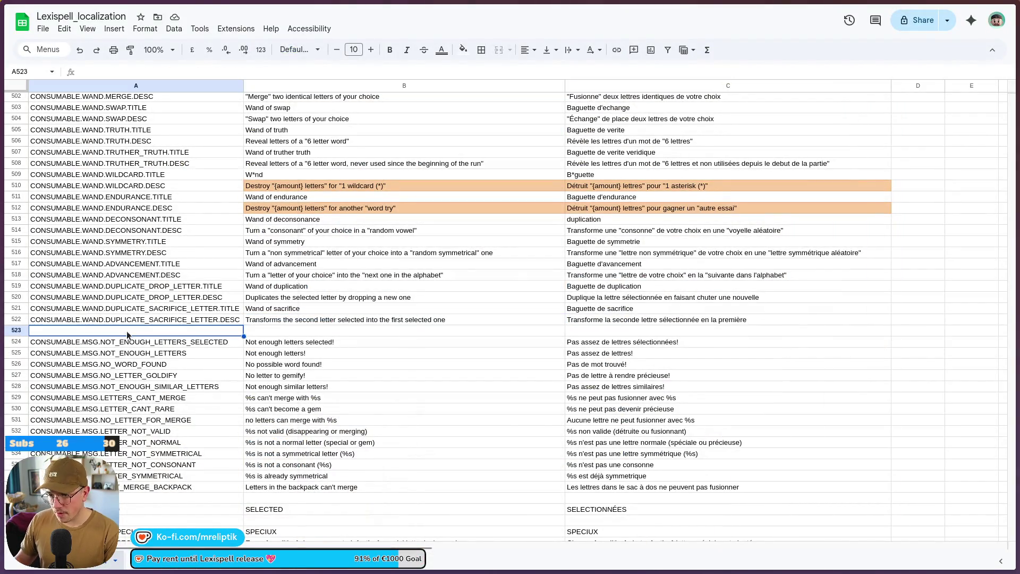
left_click(177, 256)
right_click(128, 330)
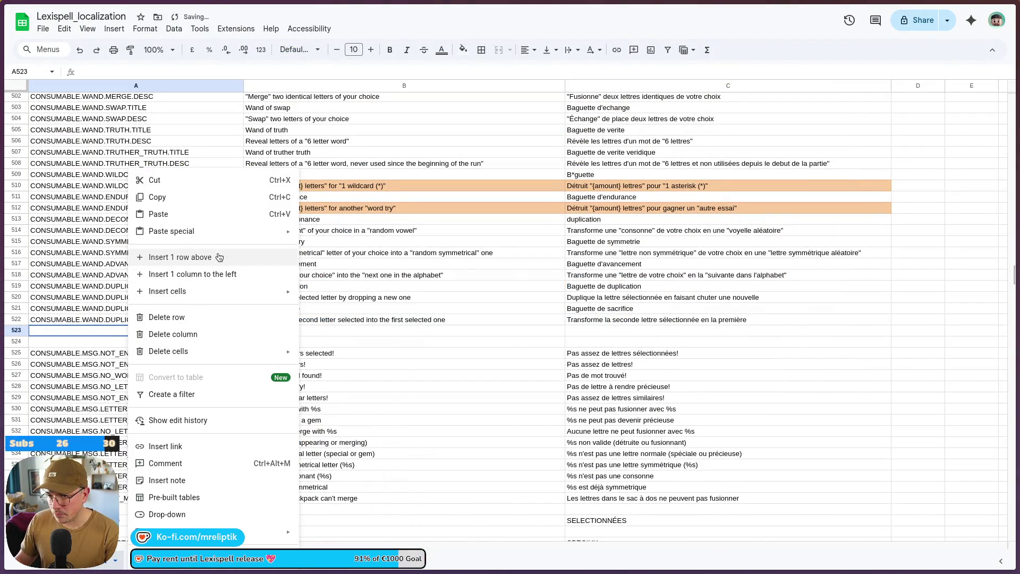
left_click(159, 257)
left_click_drag(119, 331, 117, 343)
right_click(117, 347)
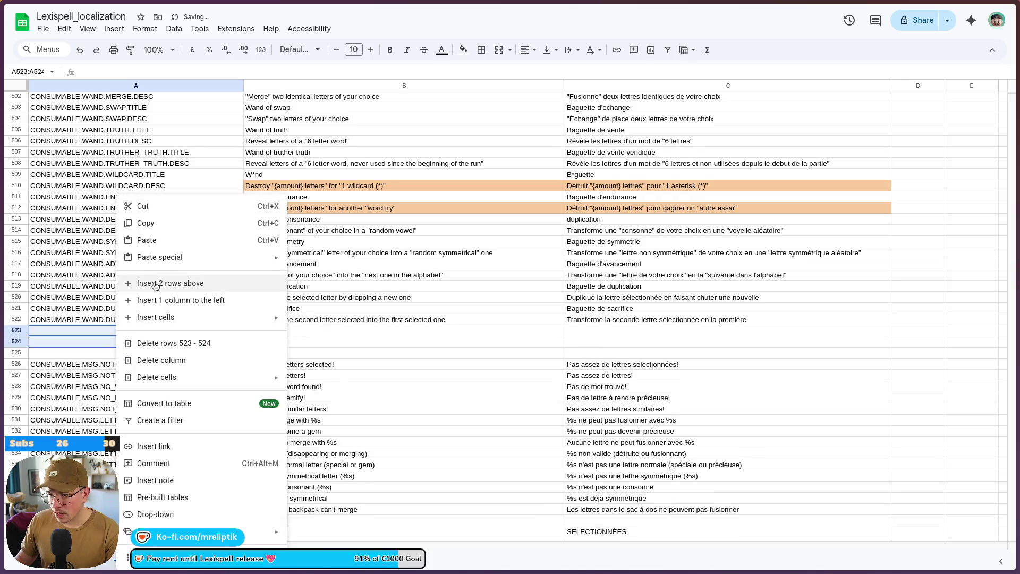
left_click(186, 283)
right_click(111, 338)
left_click(187, 283)
right_click(117, 339)
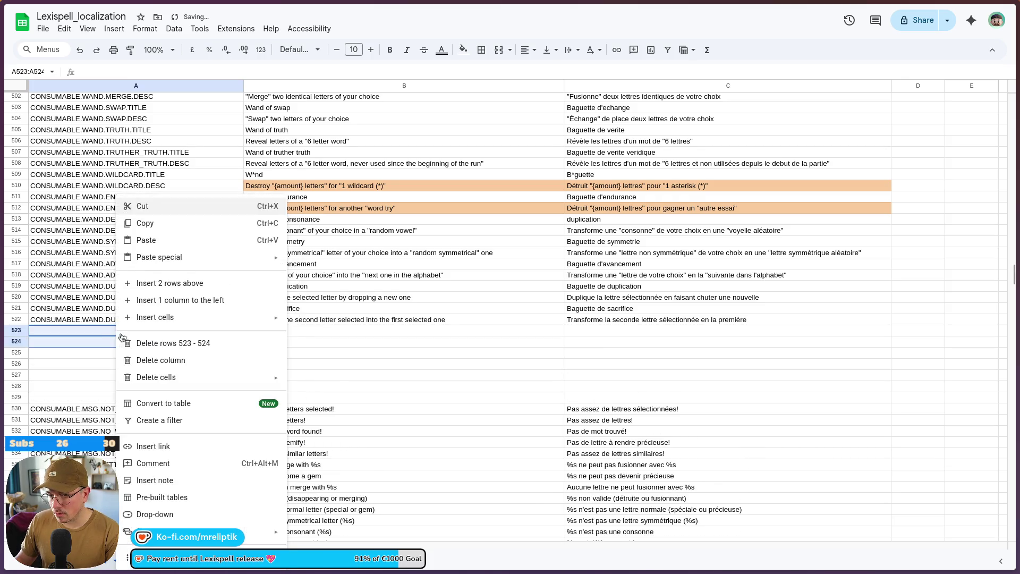
left_click(160, 283)
Step: Paste the copied wand names into cell A523 in edit mode
left_click(95, 332)
key("ctrl+v")
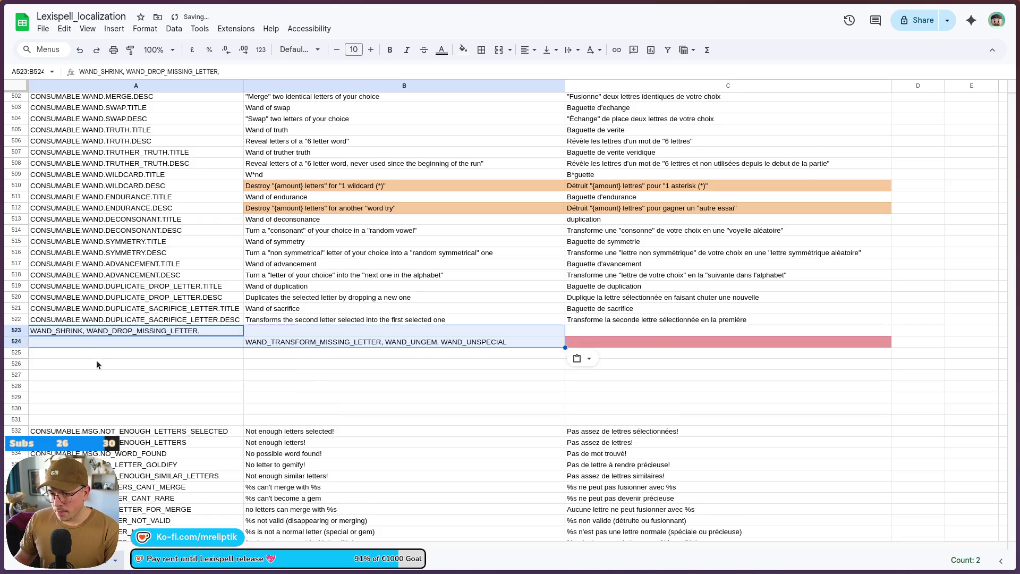
key("ctrl+z")
double_click(126, 334)
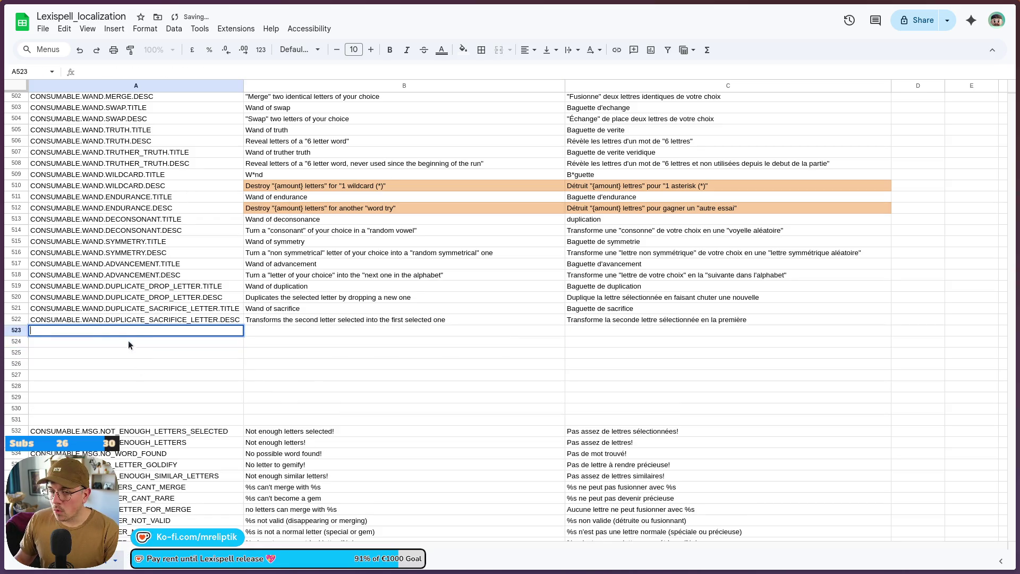
key("ctrl+v")
Step: Keep only WAND_SHRINK in A523 and paste the remaining wand names into A524
left_click_drag(82, 329, 88, 344)
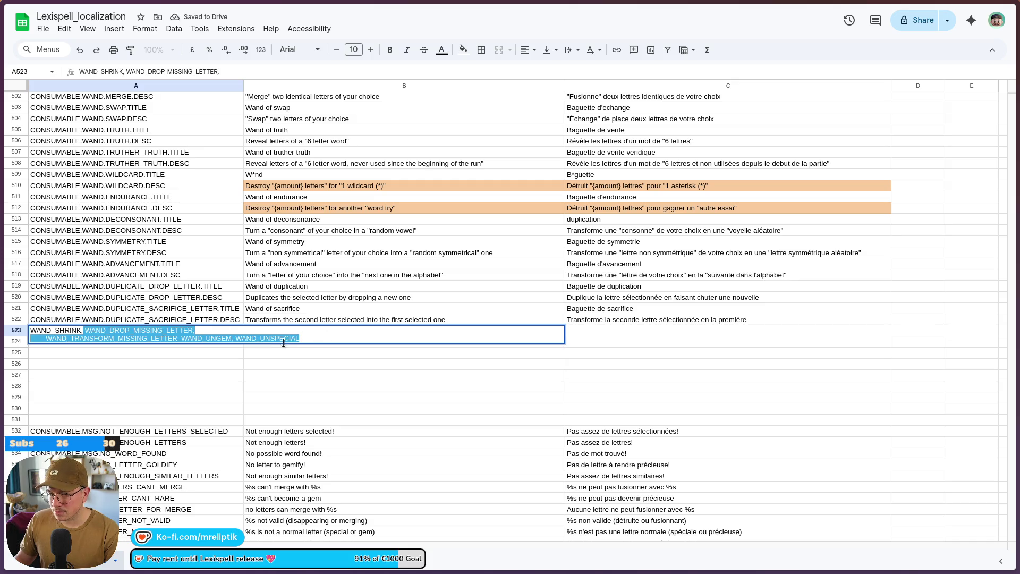
key("BackSpace")
Step: Rename A523 to the key CONSUMABLE.WAND.SHRINK.TITLE
key("BackSpace")
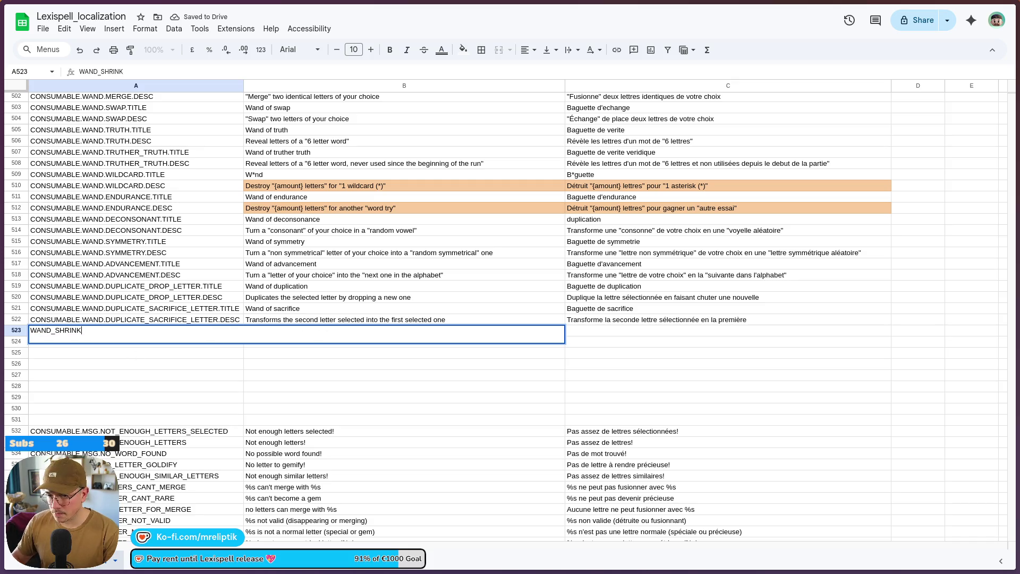
left_click(97, 348)
left_click(103, 339)
key("ctrl+v")
left_click(109, 372)
left_click(61, 330)
type("CONSUMABLE.")
key("BackSpace")
type(".SHRINK")
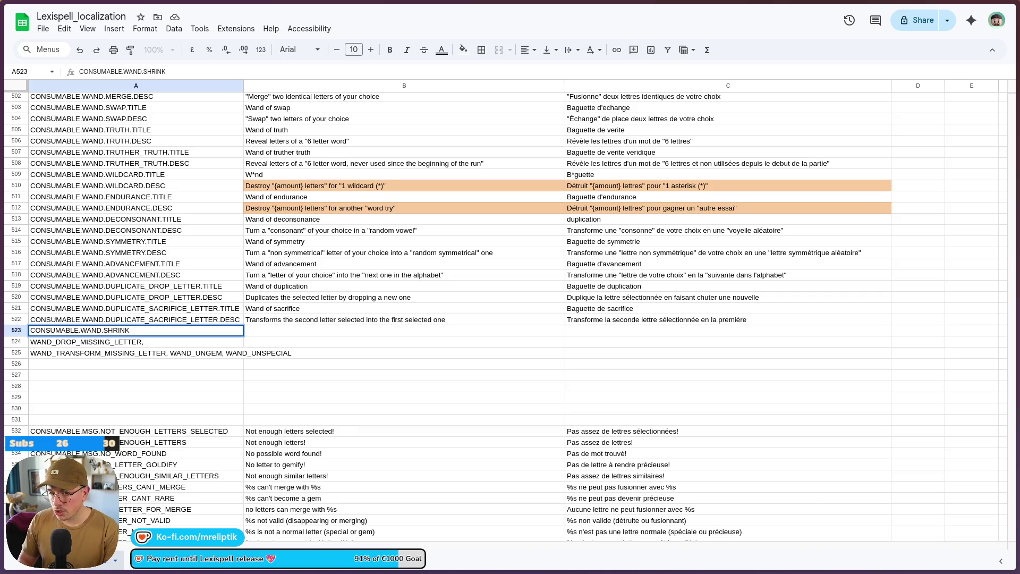
type(".TITLE")
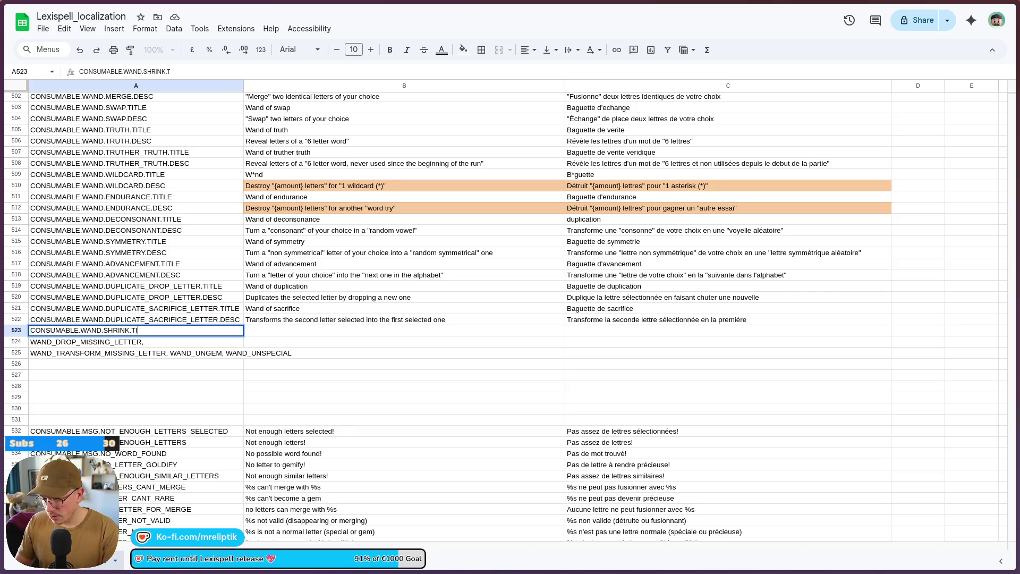
key("shift+Return")
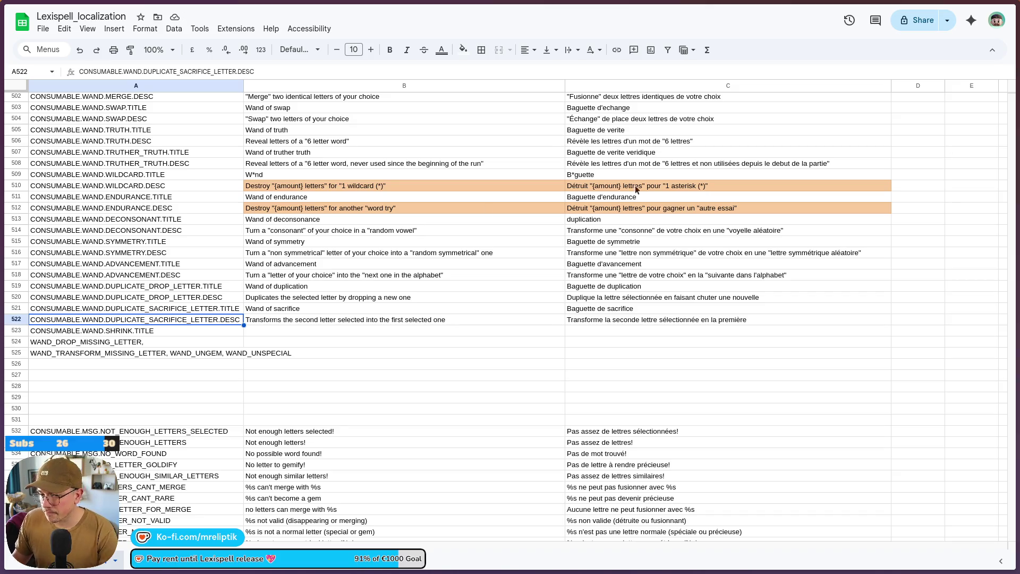
Step: Insert a row below and add the CONSUMABLE.WAND.SHRINK.DESC key in A524
left_click(180, 331)
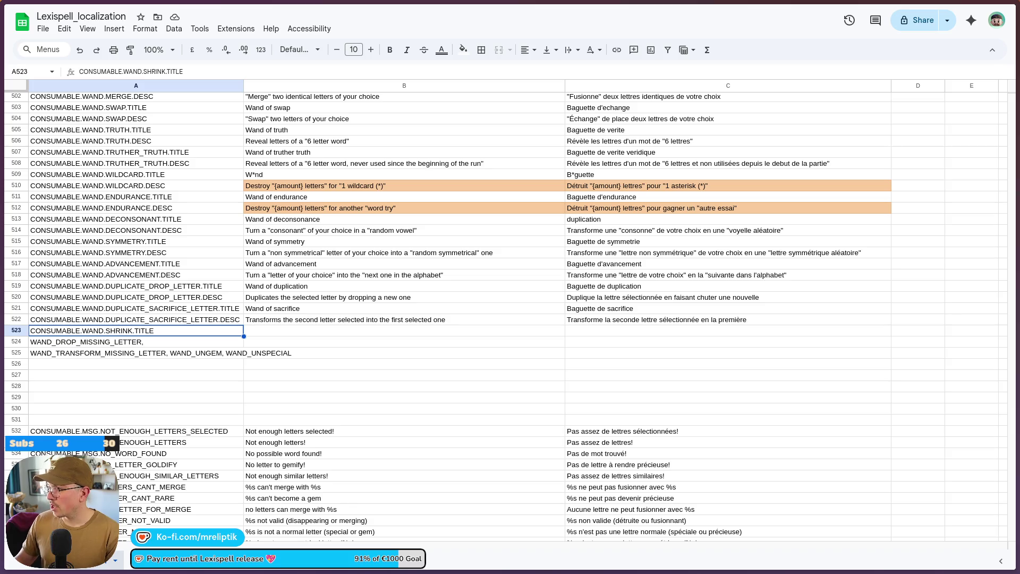
left_click(170, 343)
left_click(167, 327)
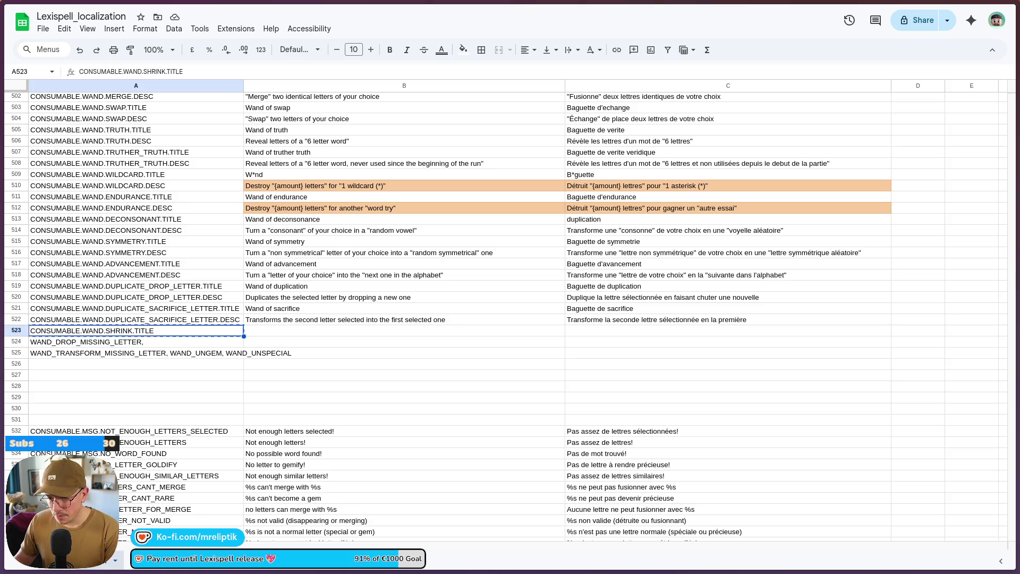
right_click(166, 327)
left_click(178, 257)
key("ctrl+v")
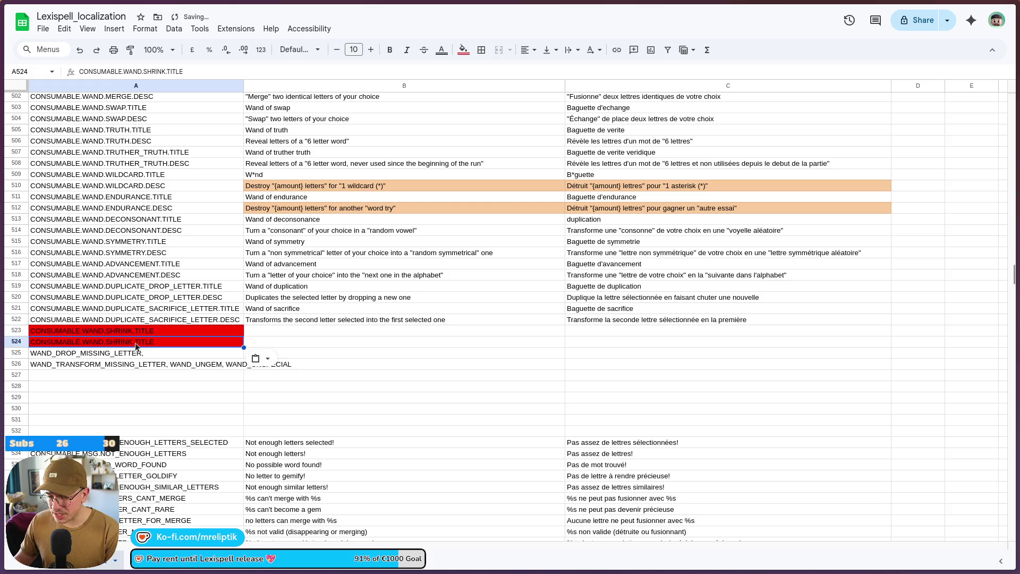
double_click(141, 342)
key("BackSpace")
key("BackSpace")
key("BackSpace")
type("DESC")
key("Return")
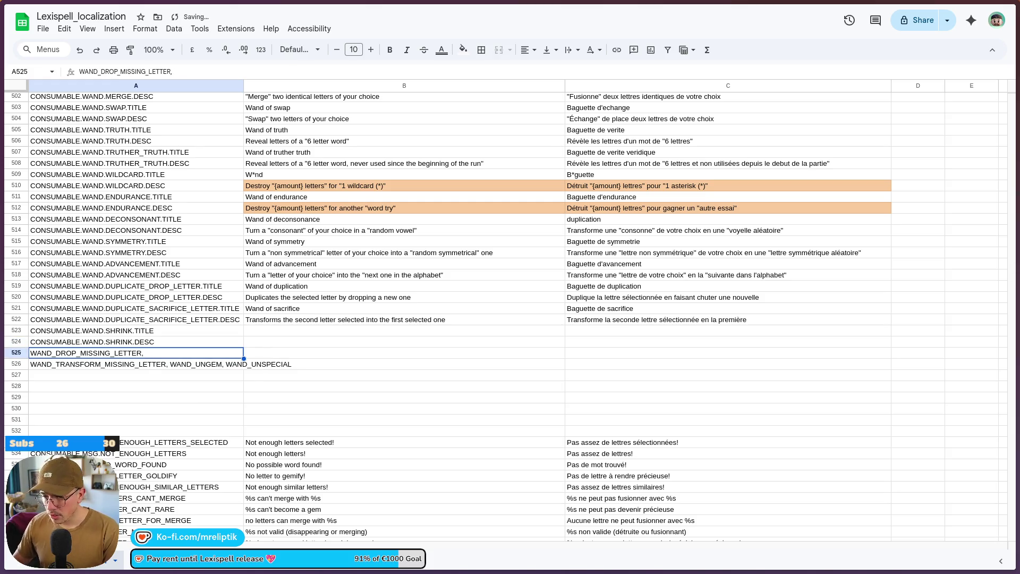
Step: Insert two blank rows above WAND_DROP_MISSING_LETTER and copy the SHRINK.TITLE key into A525
right_click(161, 349)
left_click(219, 257)
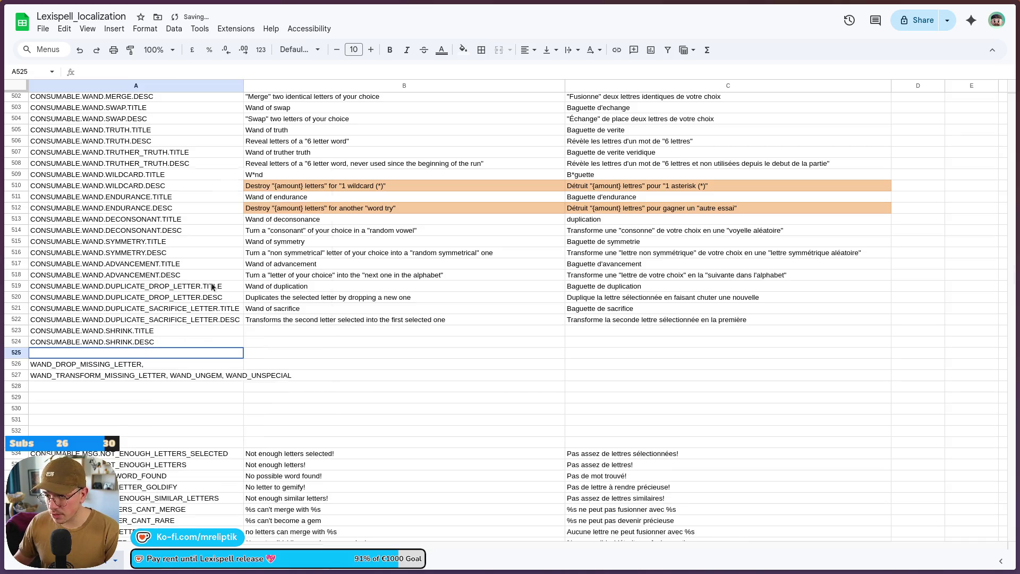
right_click(148, 351)
left_click(221, 258)
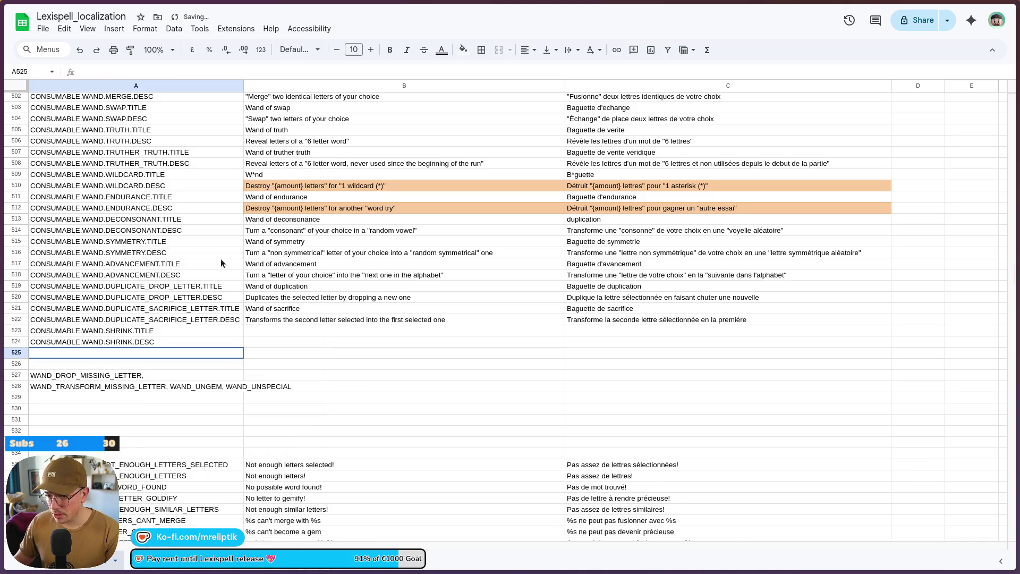
left_click(103, 375)
left_click(113, 332)
key("ctrl+c")
left_click(123, 357)
key("ctrl+v")
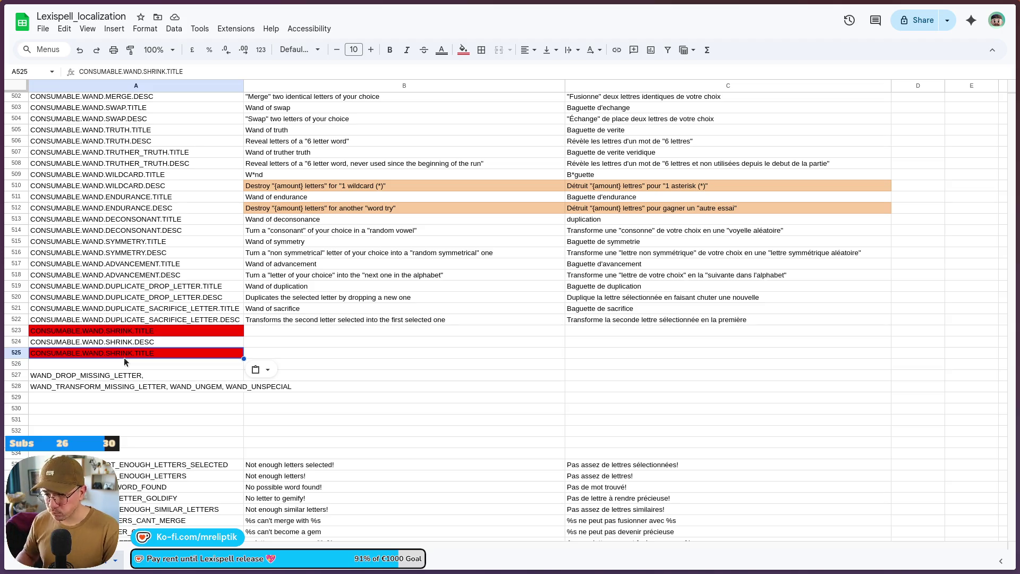
Step: Cut the WAND_DROP_MISSING_LETTER name out of cell A527
left_click(53, 375)
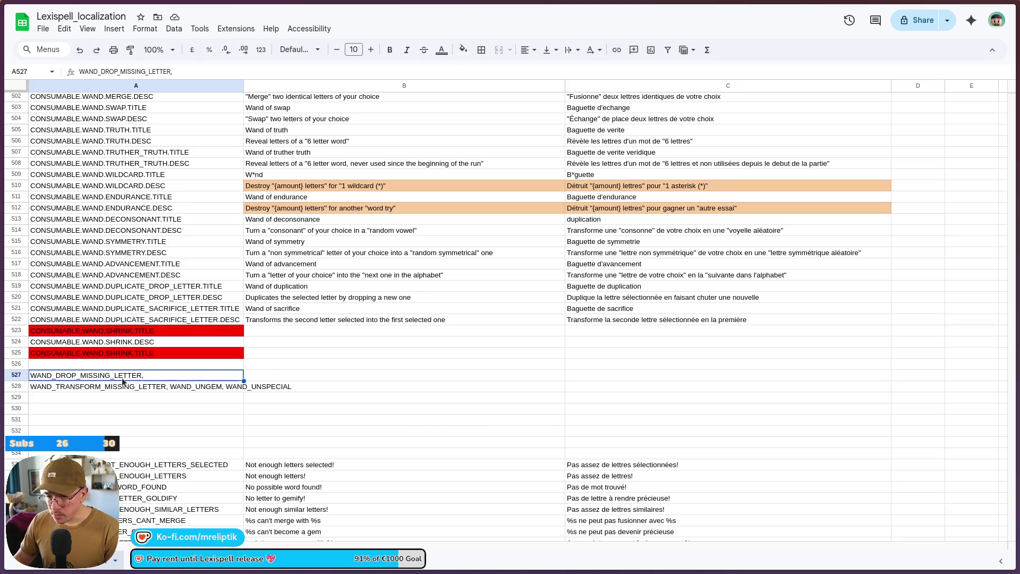
double_click(139, 378)
left_click_drag(142, 375, 49, 376)
left_click(50, 376)
left_click_drag(140, 375, 30, 373)
key("ctrl+x")
Step: Change the A525 key to CONSUMABLE.WAND.DROP_MISSING_LETTER.TITLE
double_click(122, 352)
left_click(120, 353)
double_click(119, 353)
key("ctrl+v")
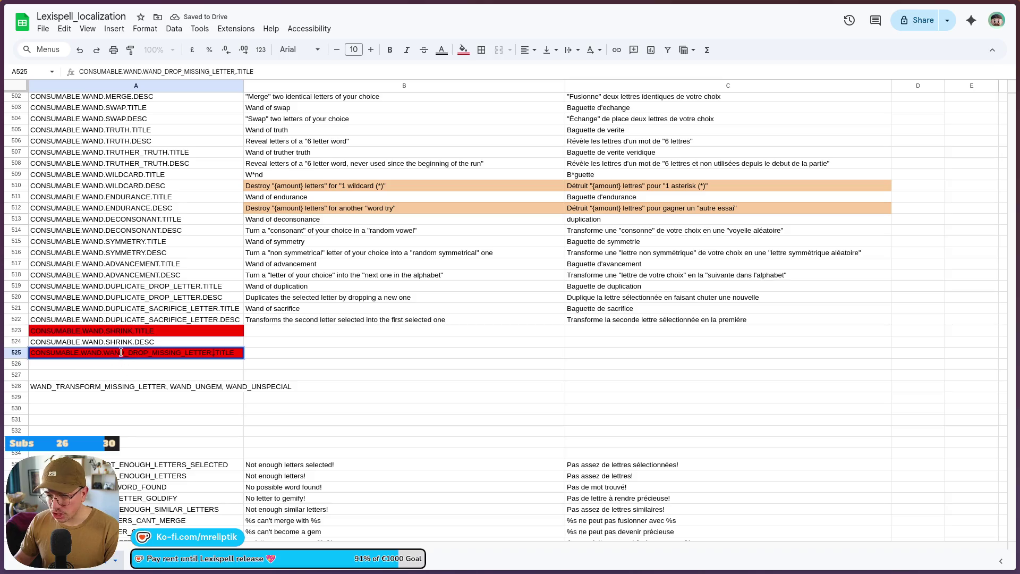
key("BackSpace")
key("BackSpace")
key("BackSpace")
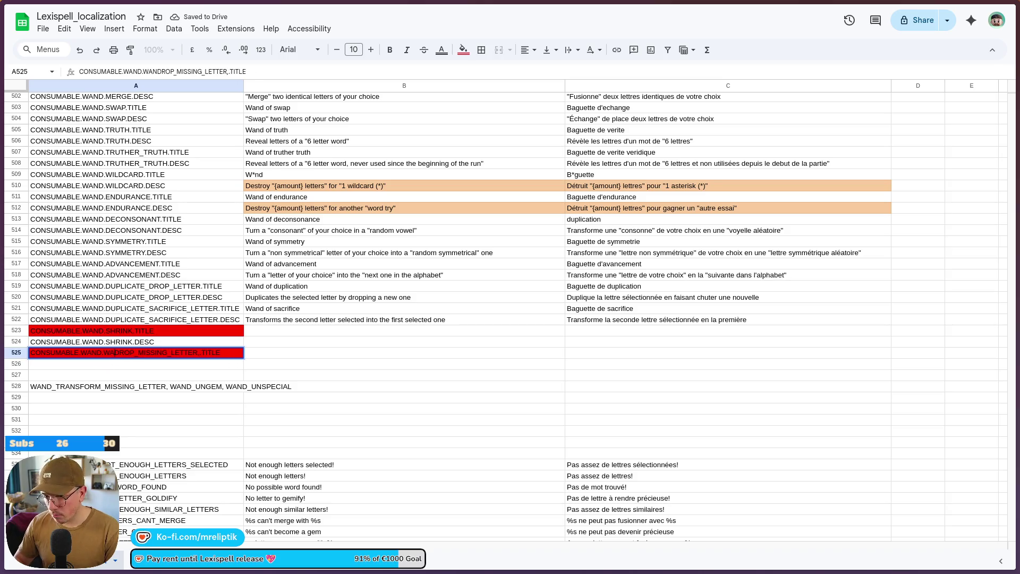
key("Return")
double_click(231, 355)
left_click(190, 361)
double_click(192, 355)
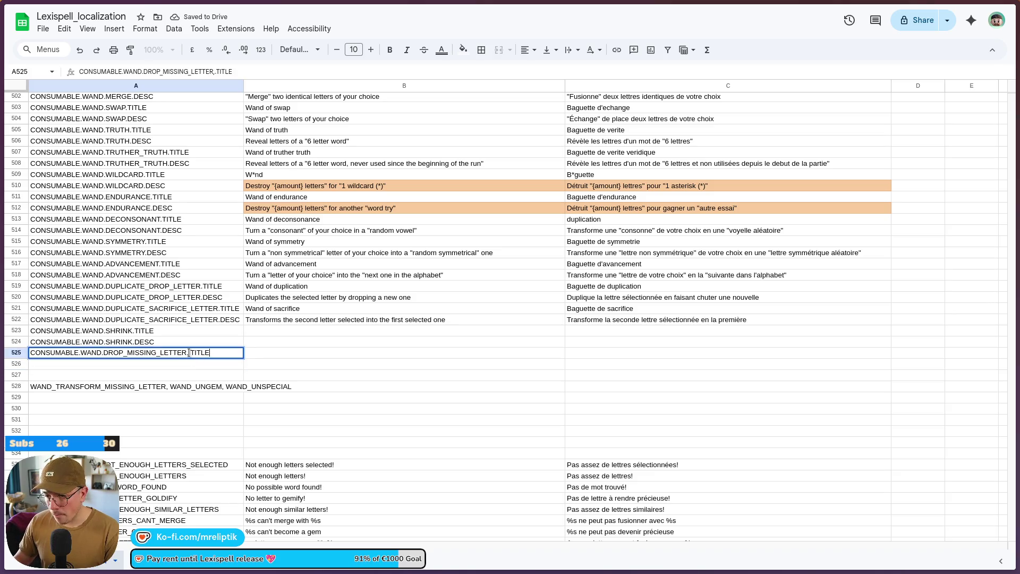
key("Return")
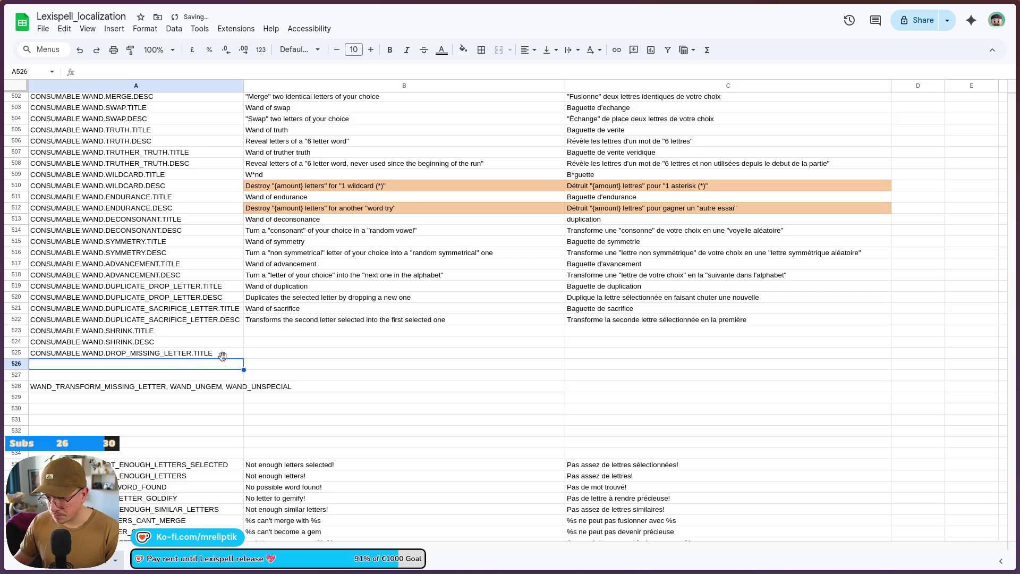
Step: Add CONSUMABLE.WAND.DROP_MISSING_LETTER.DESC in A526 and copy both DROP_MISSING_LETTER keys
key("ctrl+v")
double_click(203, 365)
left_click(202, 365)
double_click(203, 364)
type("DESC")
key("Return")
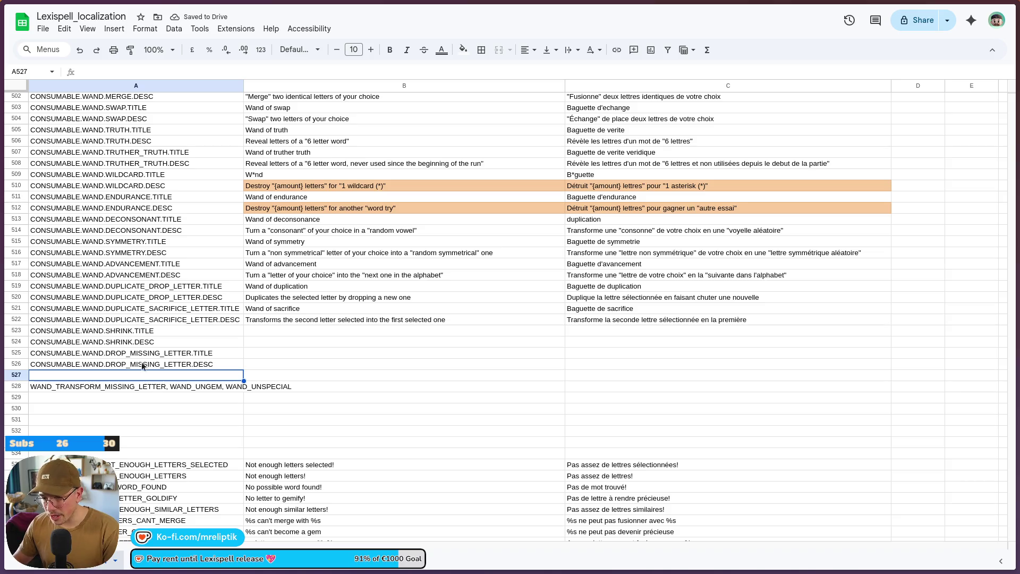
left_click_drag(142, 365, 146, 356)
key("ctrl+c")
Step: Insert a blank row at 527, paste a key there, and move the remaining wand names down to A534
right_click(128, 377)
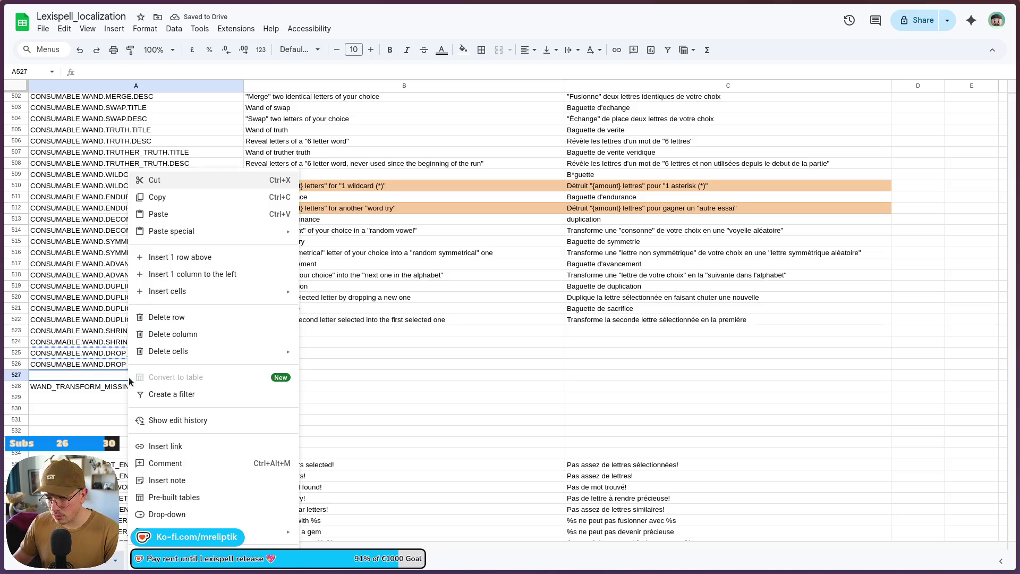
left_click(198, 260)
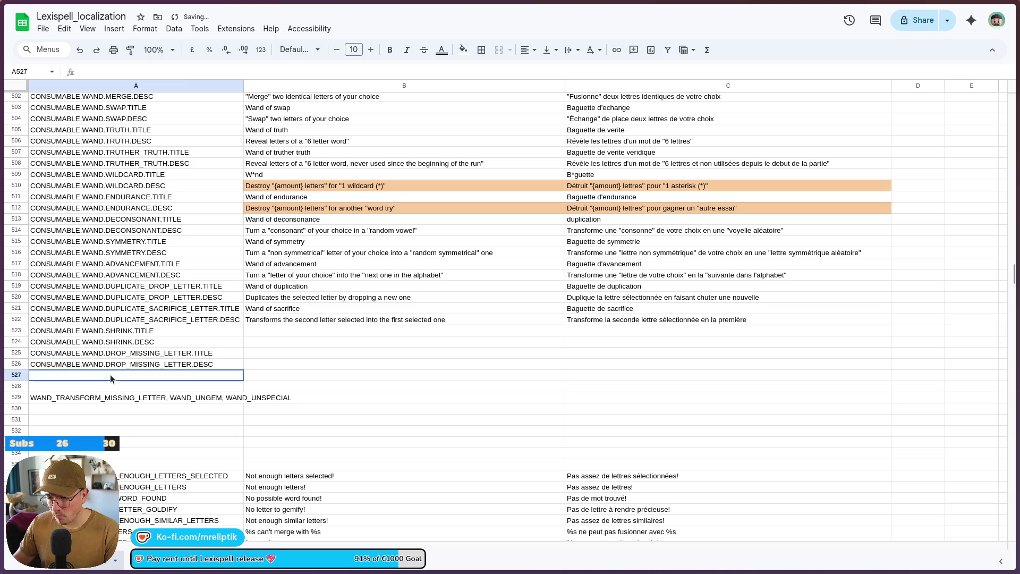
key("ctrl+v")
left_click(109, 400)
key("ctrl+x")
left_click(109, 454)
key("ctrl+v")
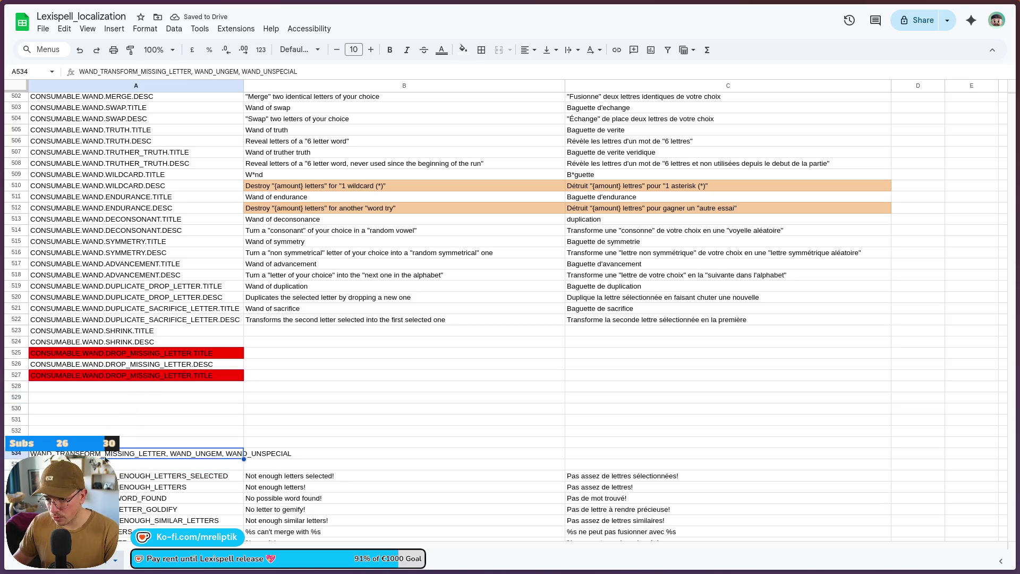
key("Up")
Step: Remove the TRANSFORM_MISSING_LETTER entry from the remaining-wands list in A534
left_click(164, 454)
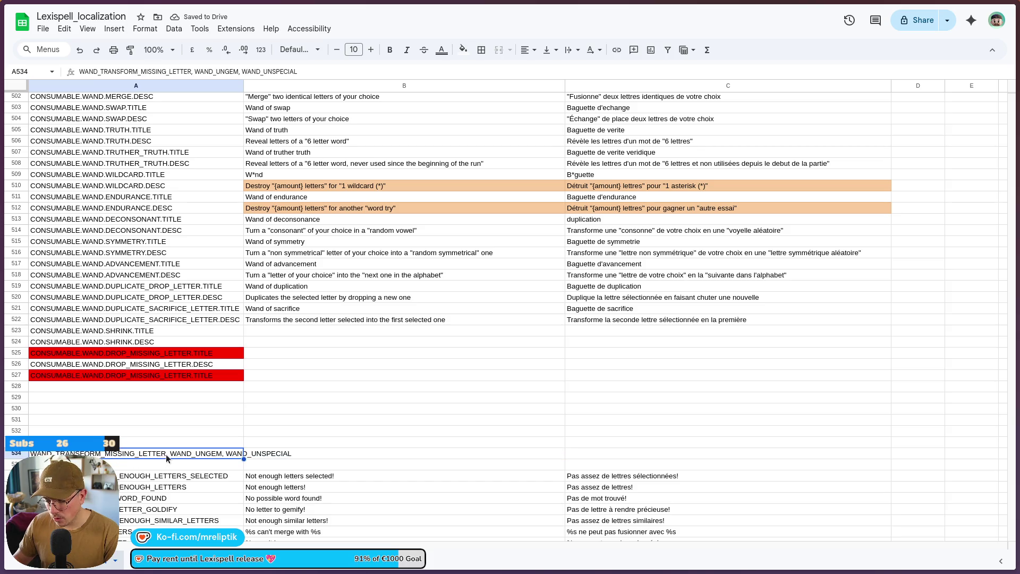
double_click(165, 455)
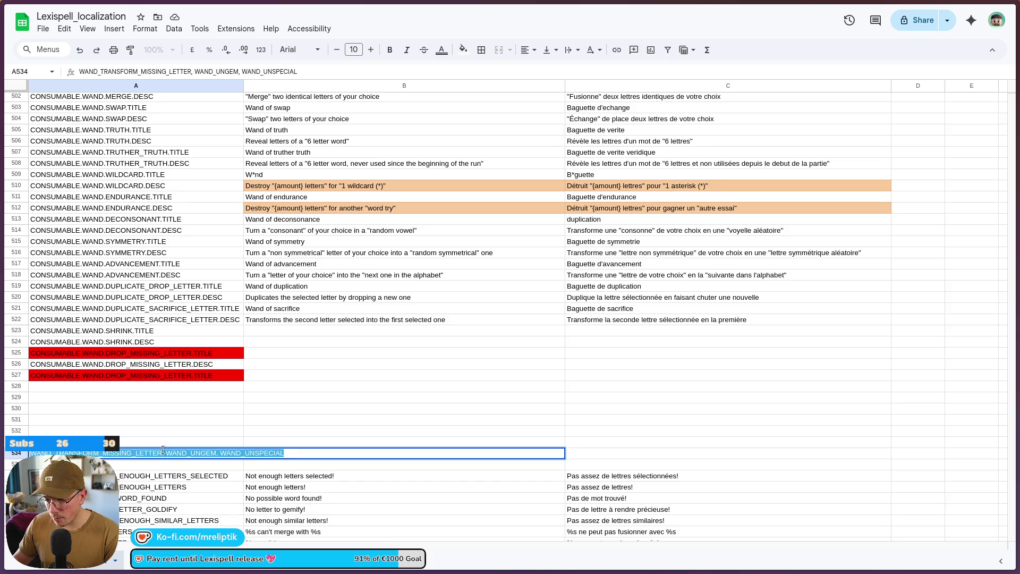
mouse_move(164, 453)
left_mouse_down()
mouse_move(2, 453)
mouse_move(127, 452)
mouse_move(51, 452)
left_mouse_up()
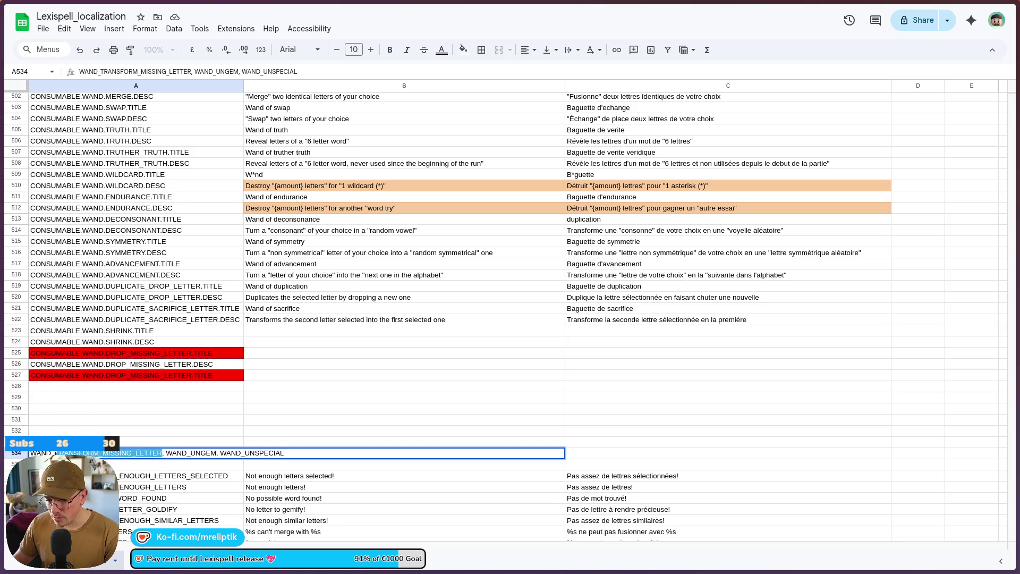
key("BackSpace")
Step: Replace DROP_MISSING_LETTER with TRANSFORM_MISSING_LETTER in the A527 key
left_click(147, 378)
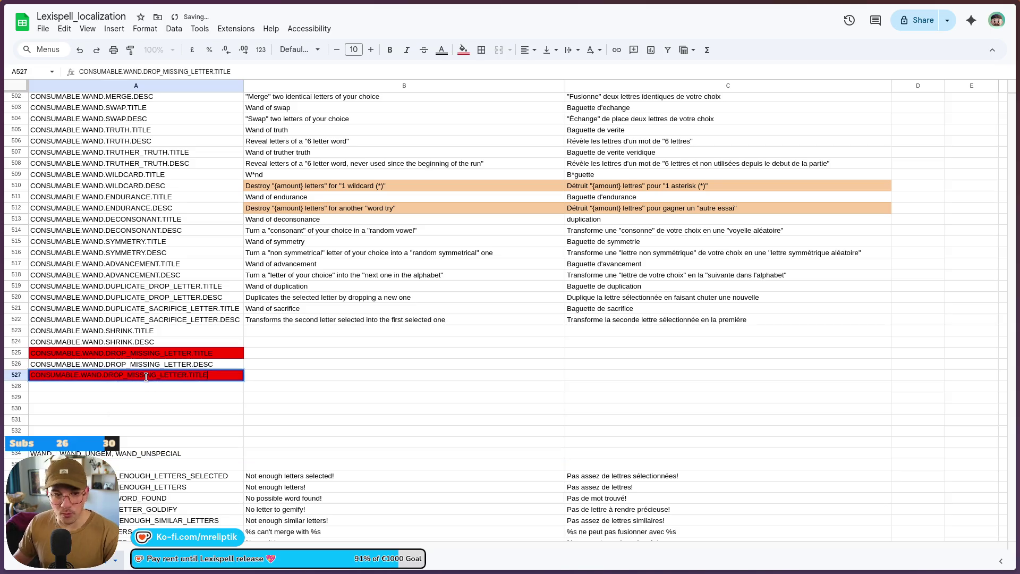
double_click(156, 375)
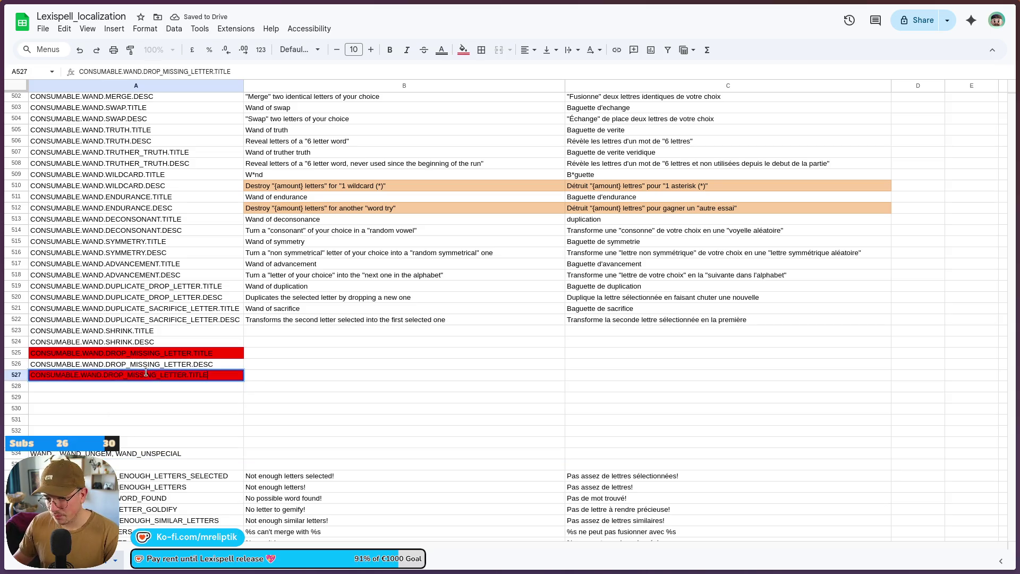
left_click_drag(157, 376, 104, 375)
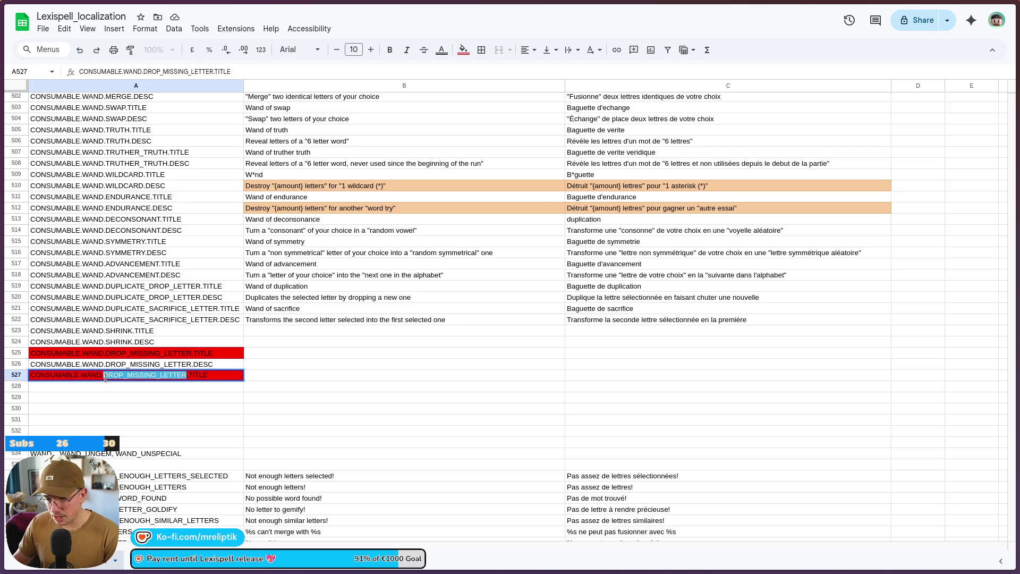
type("TRANSFORM_MISSING_LETTER")
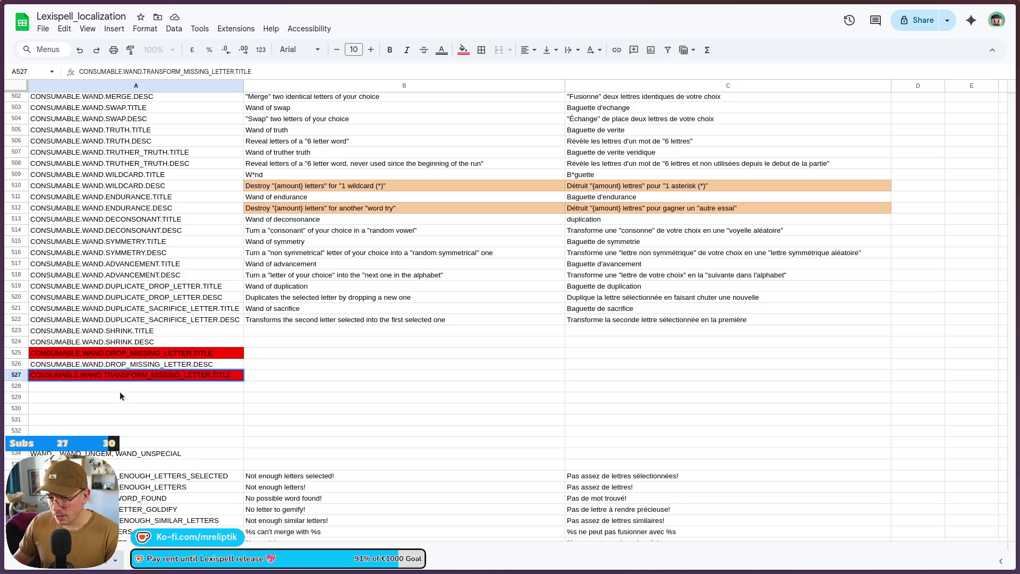
left_click(121, 384)
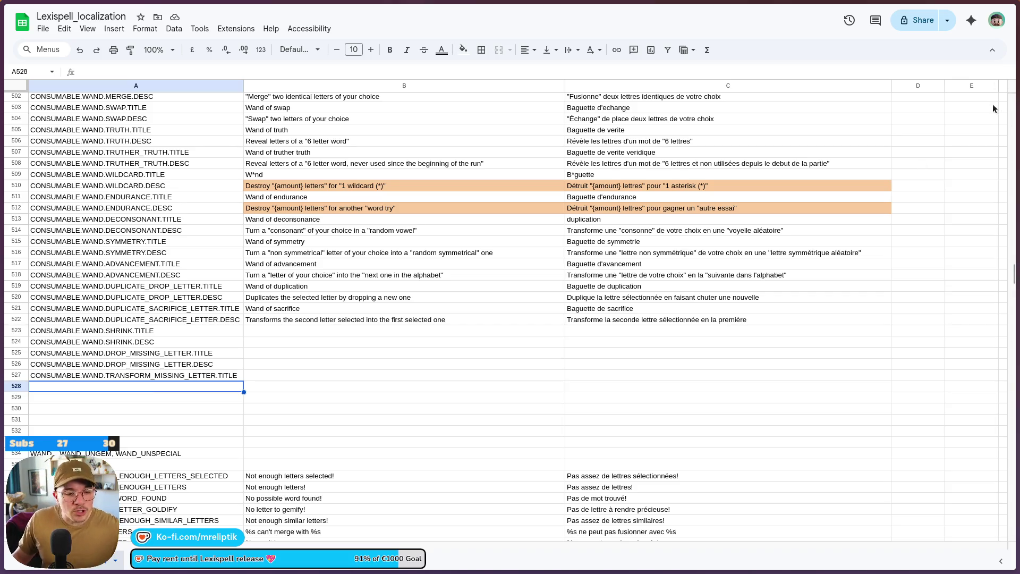
Step: Add CONSUMABLE.WAND.TRANSFORM_MISSING_LETTER.DESC in A528 by copying the A527 key and changing TITLE to DESC
key("Print")
key("Escape")
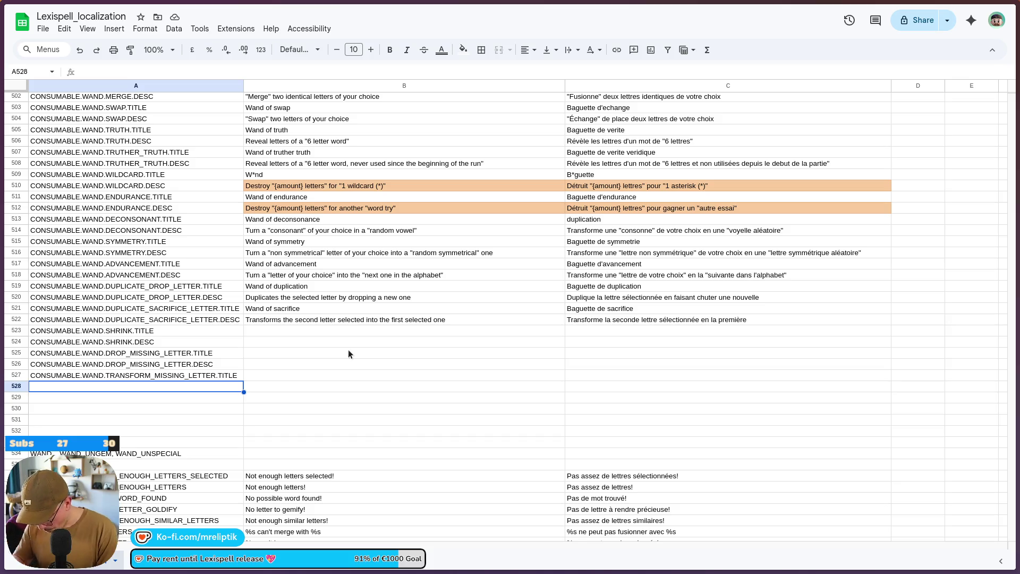
double_click(124, 375)
left_click(123, 391)
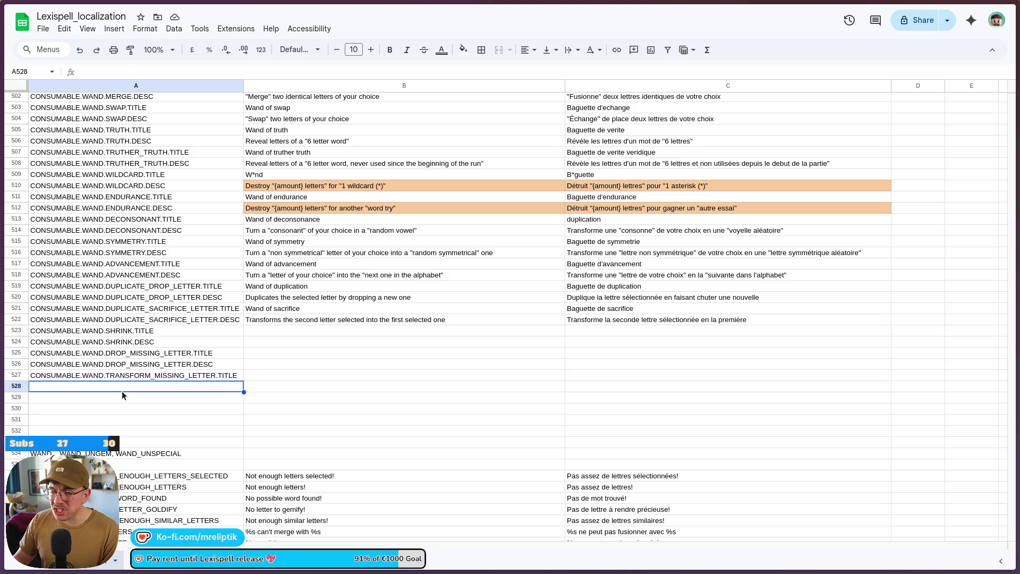
left_click(163, 377)
key("ctrl+c")
left_click(158, 387)
key("ctrl+v")
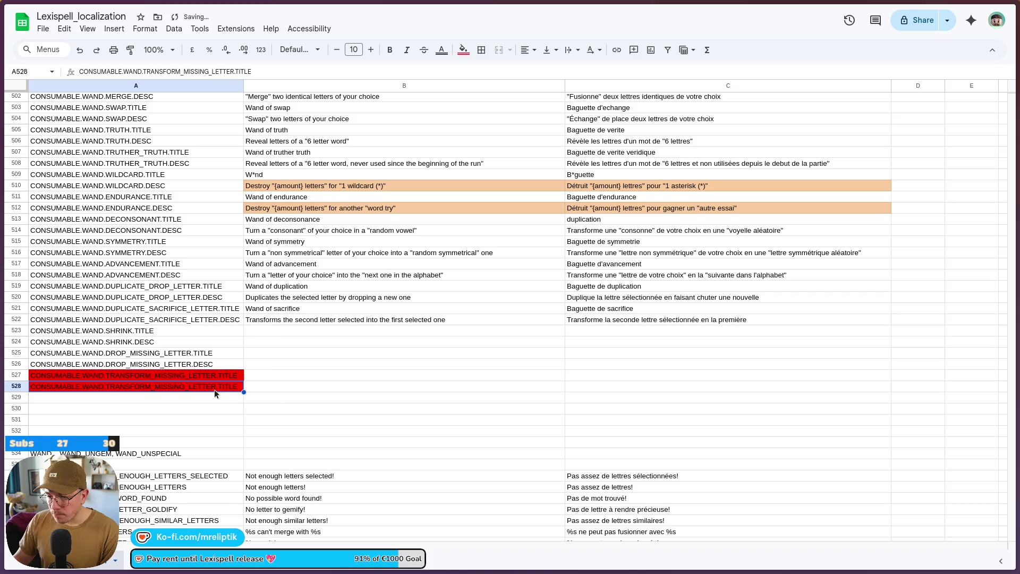
double_click(230, 391)
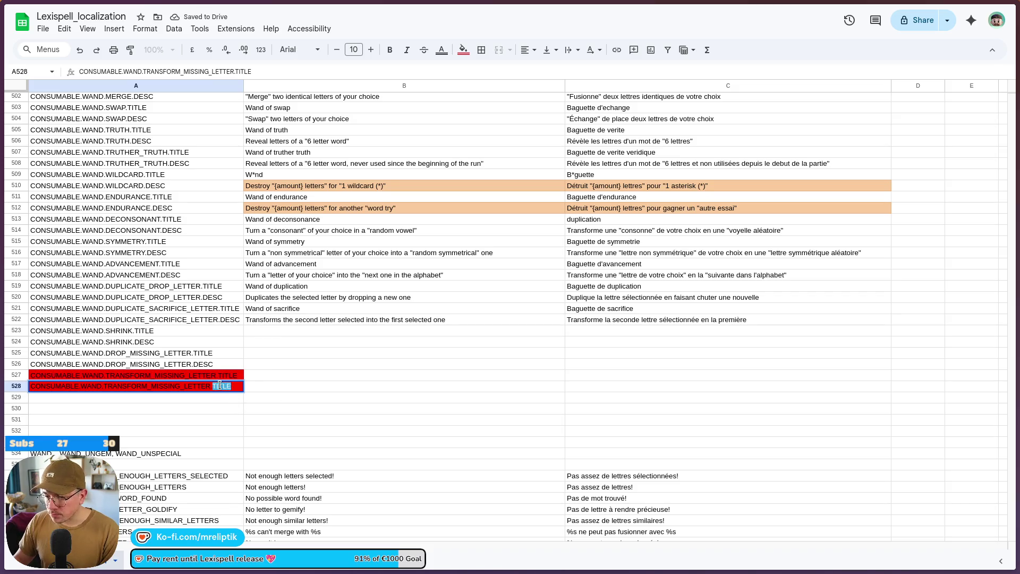
type("DESC")
key("Return")
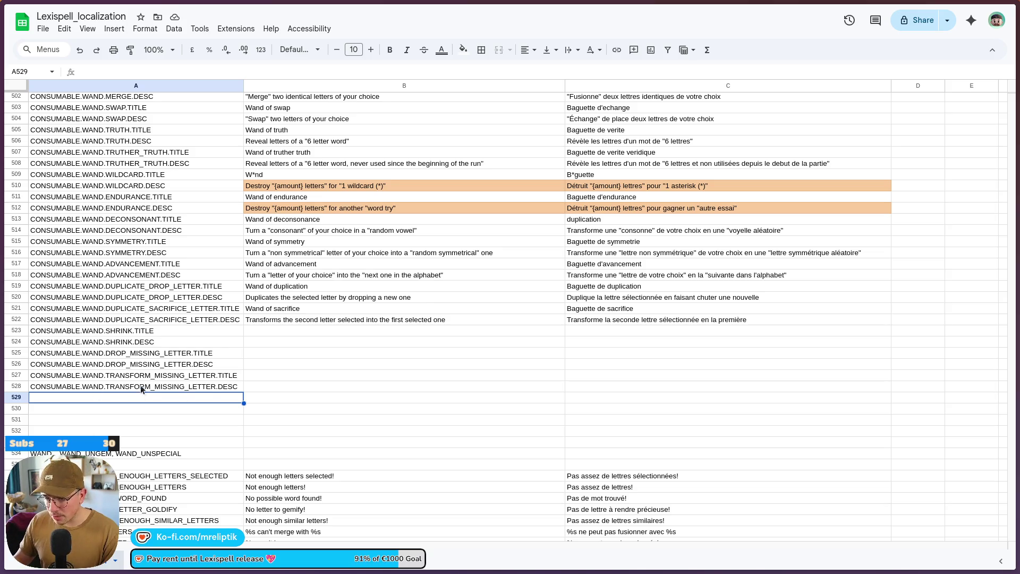
Step: Paste a copy of the TRANSFORM_MISSING_LETTER.TITLE key into A529
key("Up")
key("Up")
key("ctrl+c")
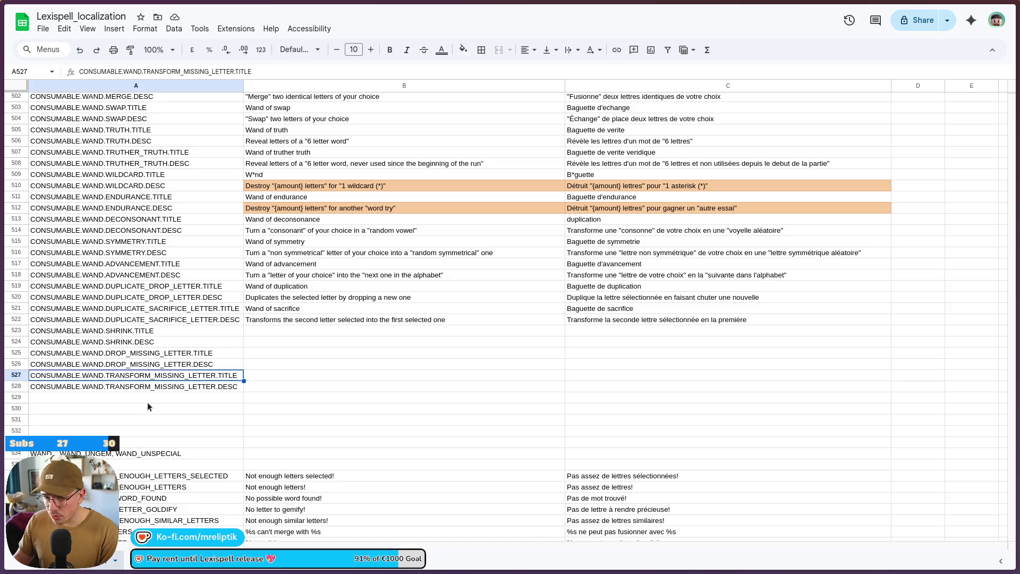
left_click(124, 402)
key("ctrl+v")
double_click(209, 400)
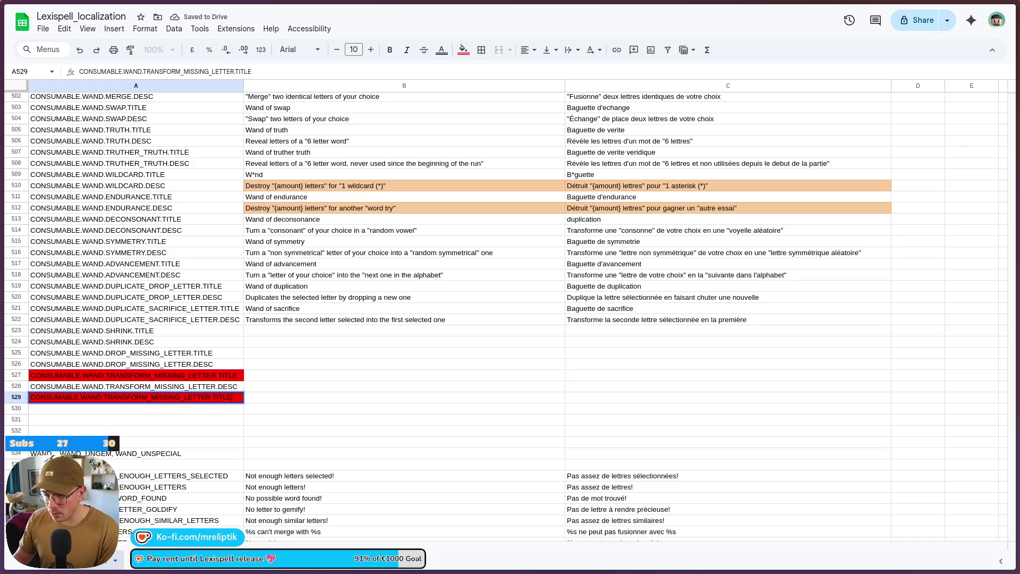
Step: Cut WAND_UNGEM from the A534 list and make A529 the CONSUMABLE.WAND.UNGEM.TITLE key
left_click(79, 456)
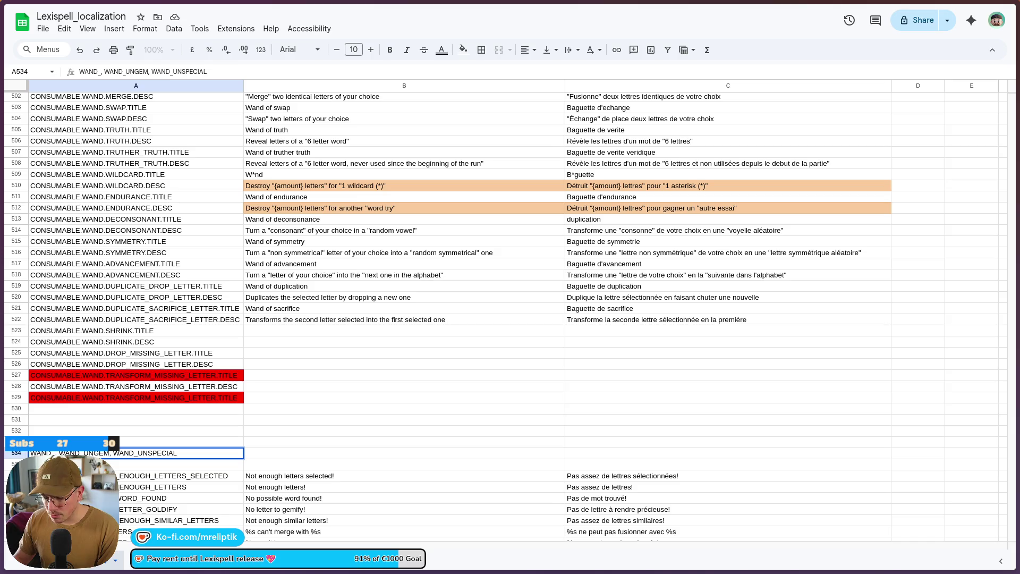
mouse_move(60, 453)
left_mouse_down()
mouse_move(130, 452)
mouse_move(111, 454)
left_mouse_up()
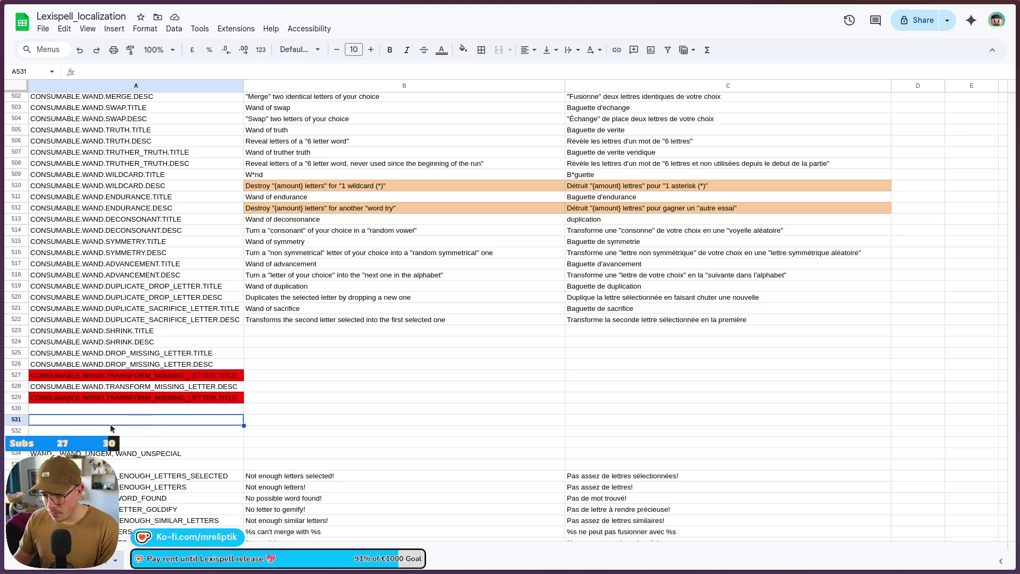
key("Escape")
double_click(110, 453)
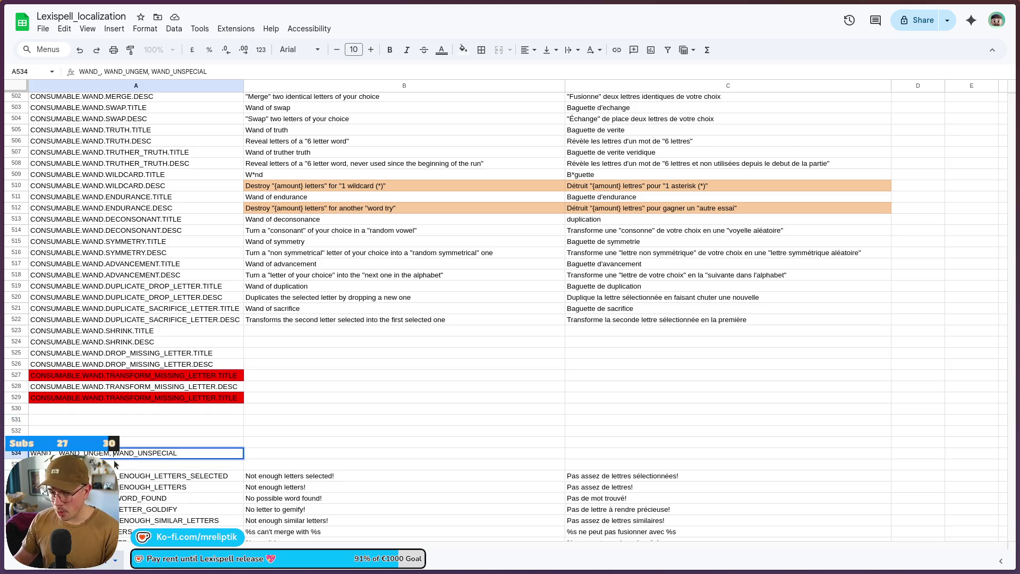
left_click_drag(110, 453, 71, 452)
key("BackSpace")
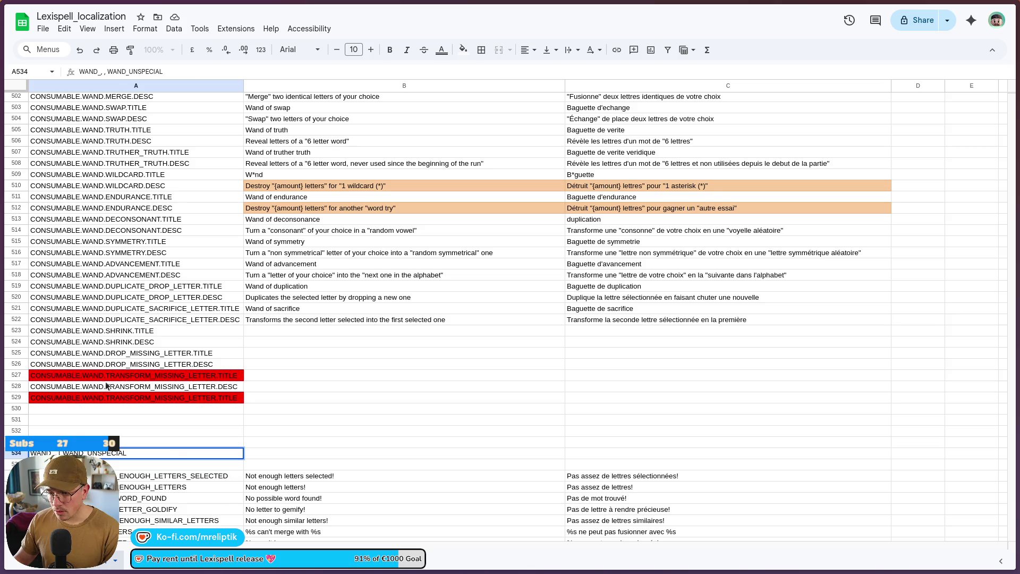
left_click(173, 398)
double_click(208, 399)
left_click_drag(208, 399, 106, 399)
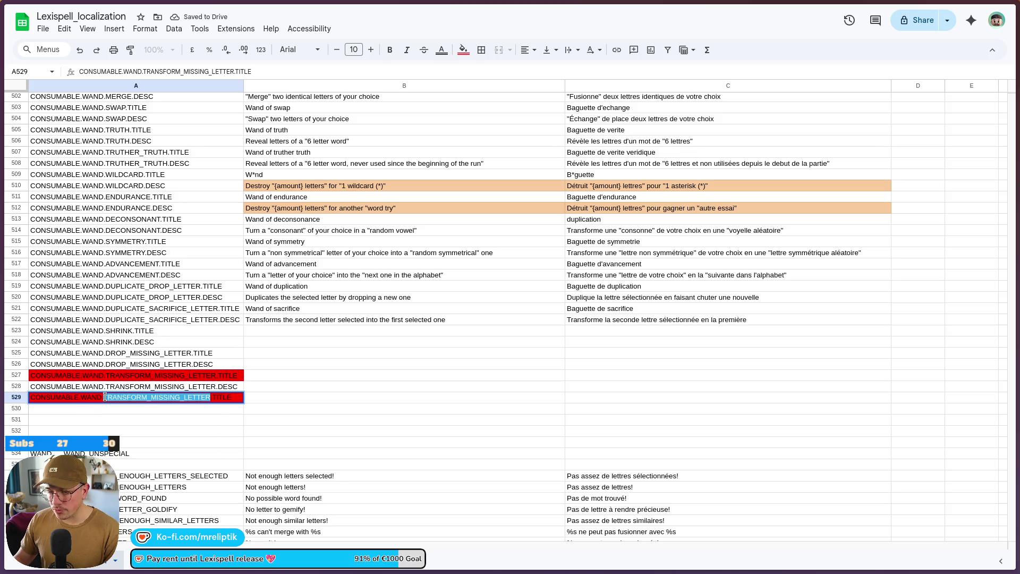
key("ctrl+v")
left_click(124, 398)
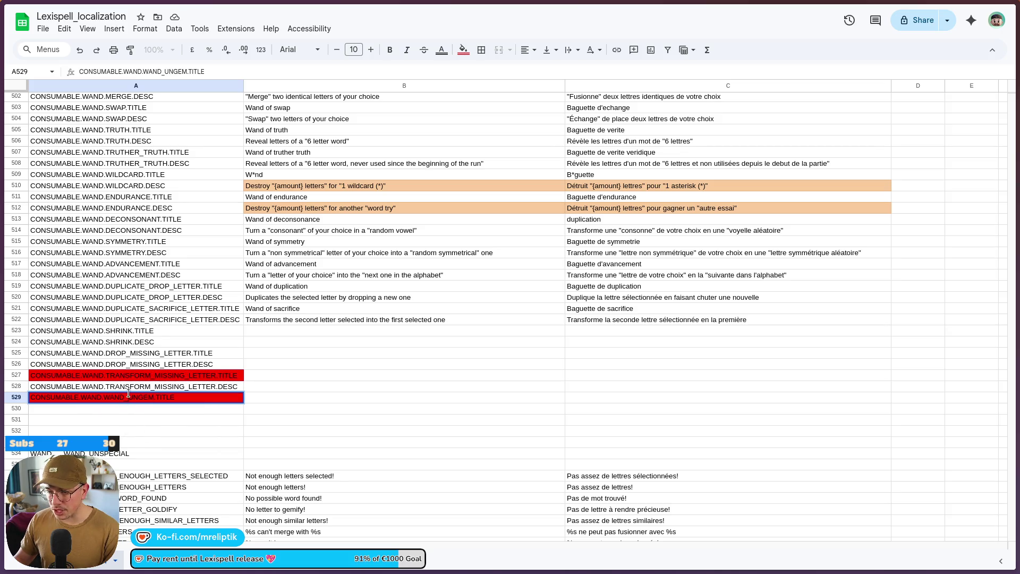
key("BackSpace")
key("BackSpace")
key("BackSpace")
key("Delete")
key("Return")
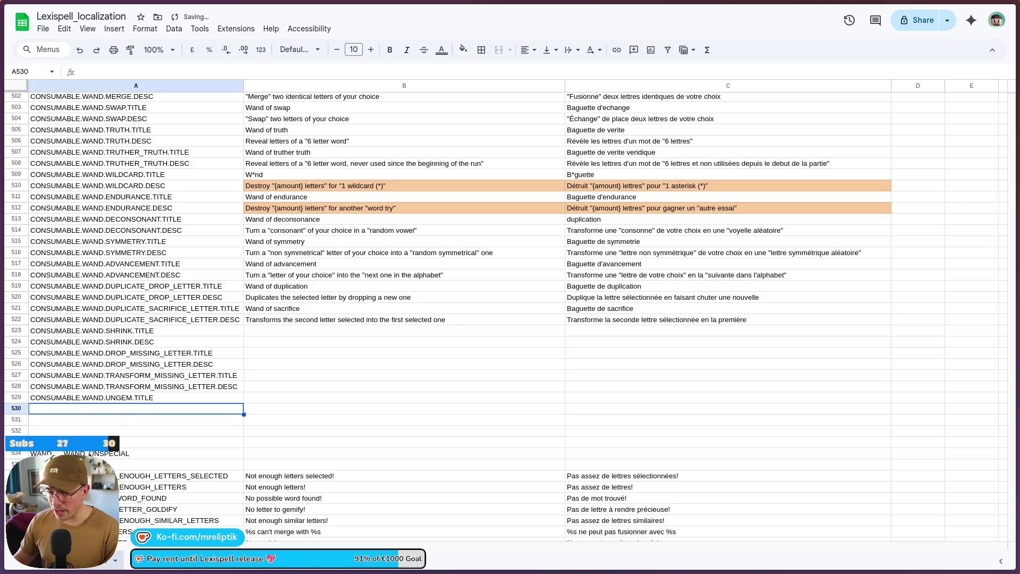
Step: Copy the UNGEM title key from A529 into rows A530–A532
left_click(156, 397)
key("ctrl+c")
left_click(154, 409)
key("ctrl+v")
left_click(136, 420)
key("ctrl+v")
left_click(141, 430)
key("ctrl+v")
Step: Cut WAND_UNSPECIAL from A534, make A531 the UNSPECIAL title key, and fill it into A532
double_click(105, 453)
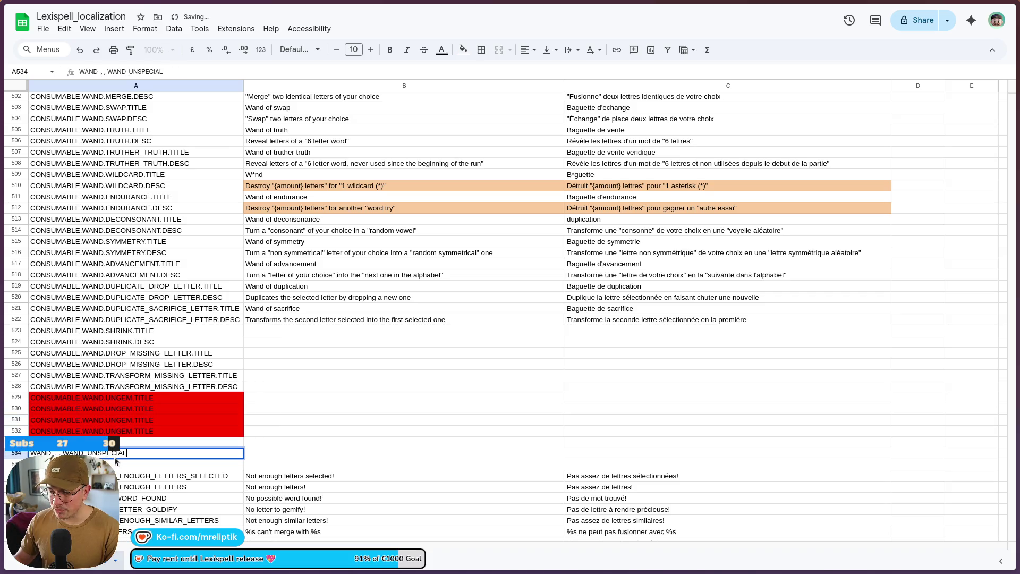
key("ctrl+BackSpace")
left_click(118, 419)
double_click(119, 420)
double_click(117, 420)
key("ctrl+v")
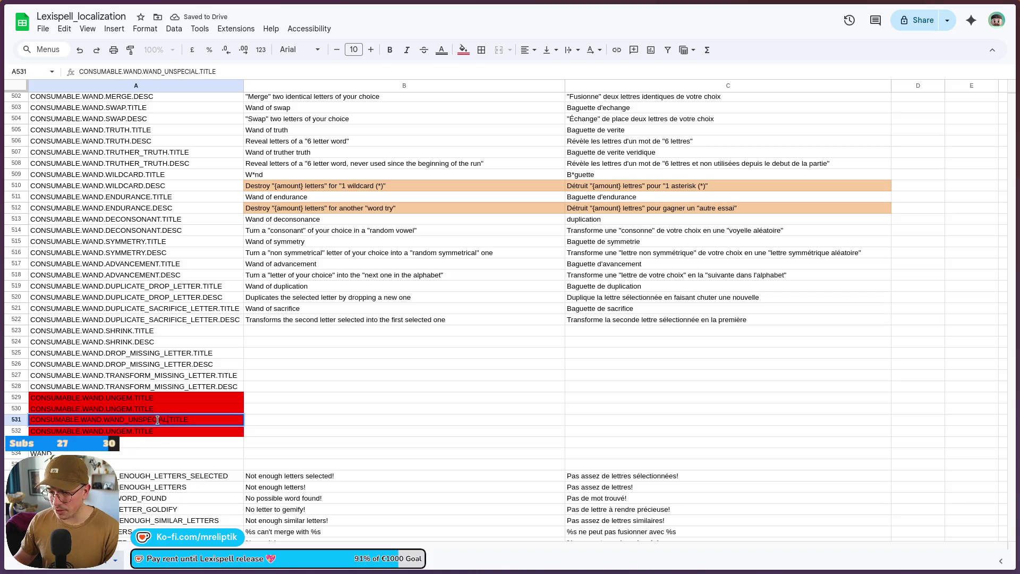
key("BackSpace")
key("BackSpace")
key("BackSpace")
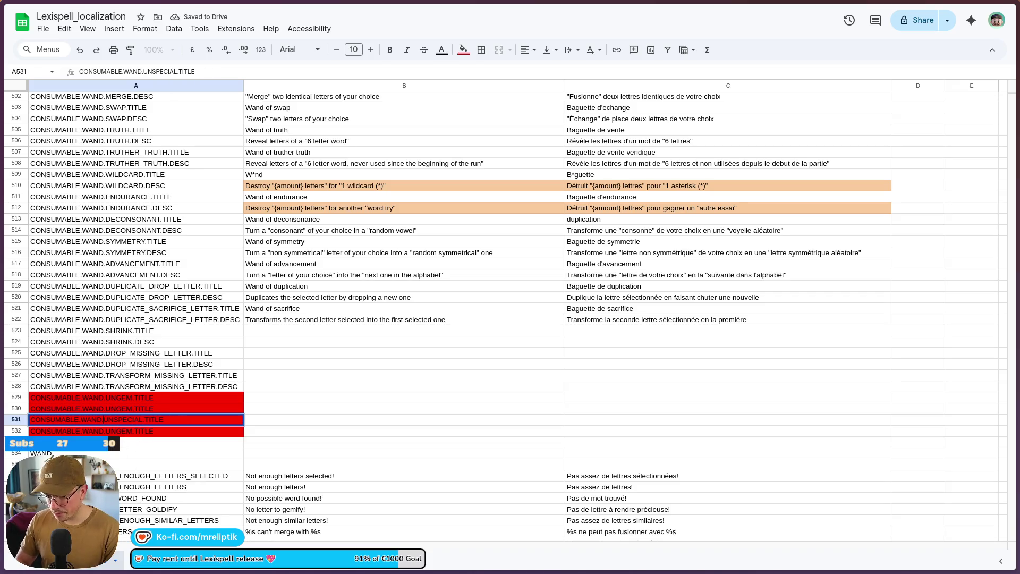
key("Return")
key("ctrl+d")
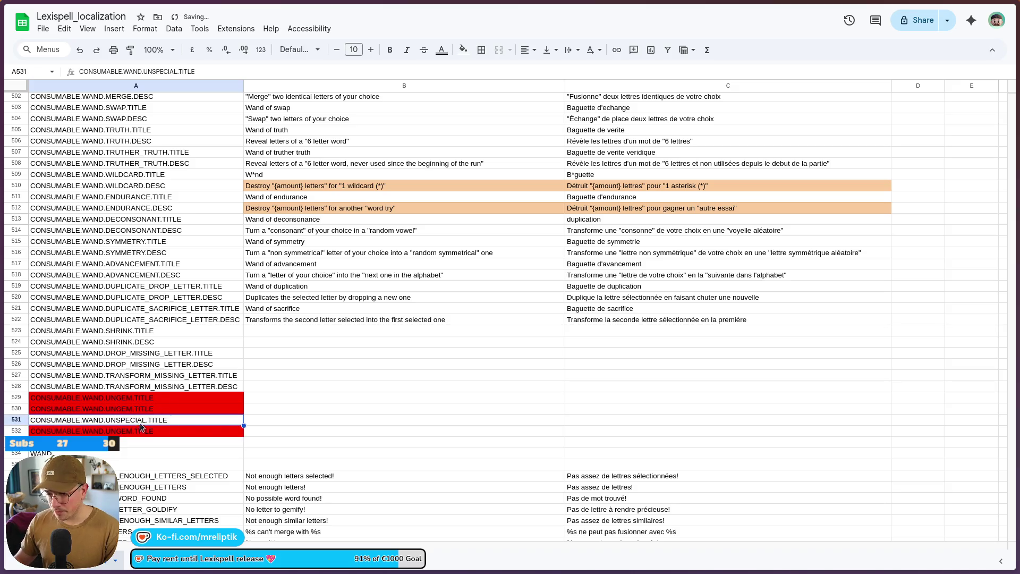
Step: Change the TITLE endings in A532 and A530 to DESC
double_click(157, 431)
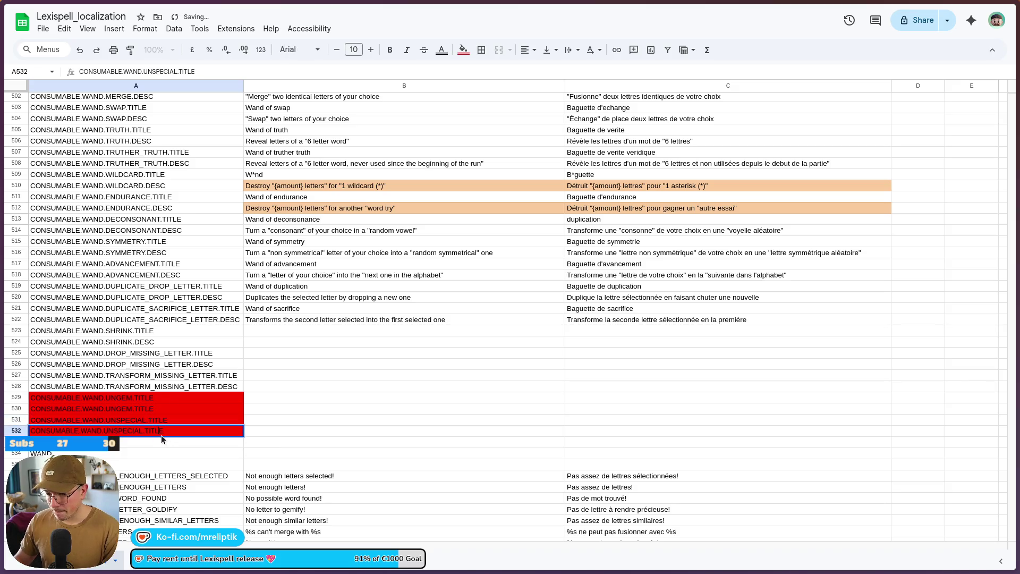
type("DESC")
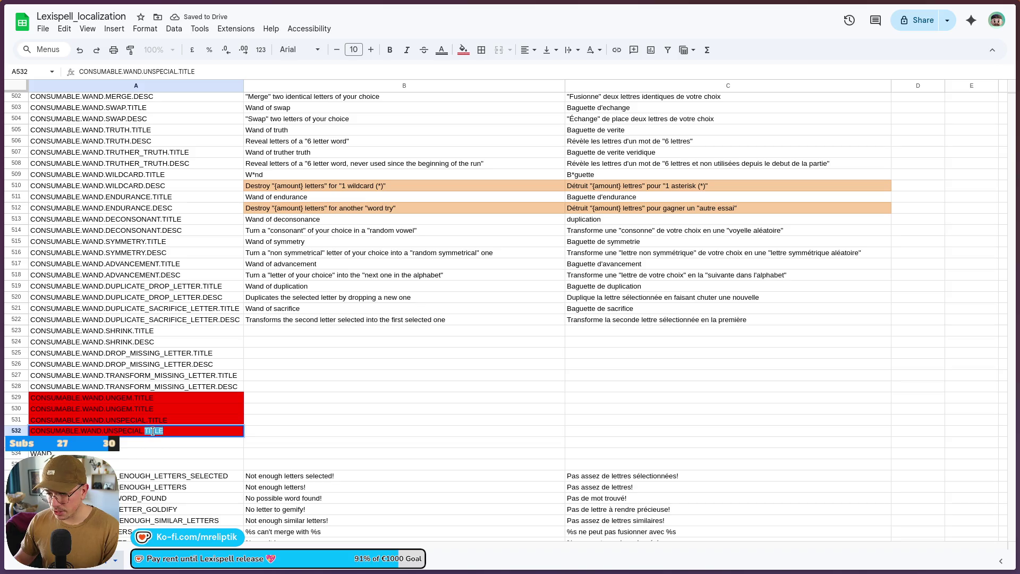
double_click(154, 409)
type("DCE")
key("BackSpace")
key("BackSpace")
type("ESC")
key("Return")
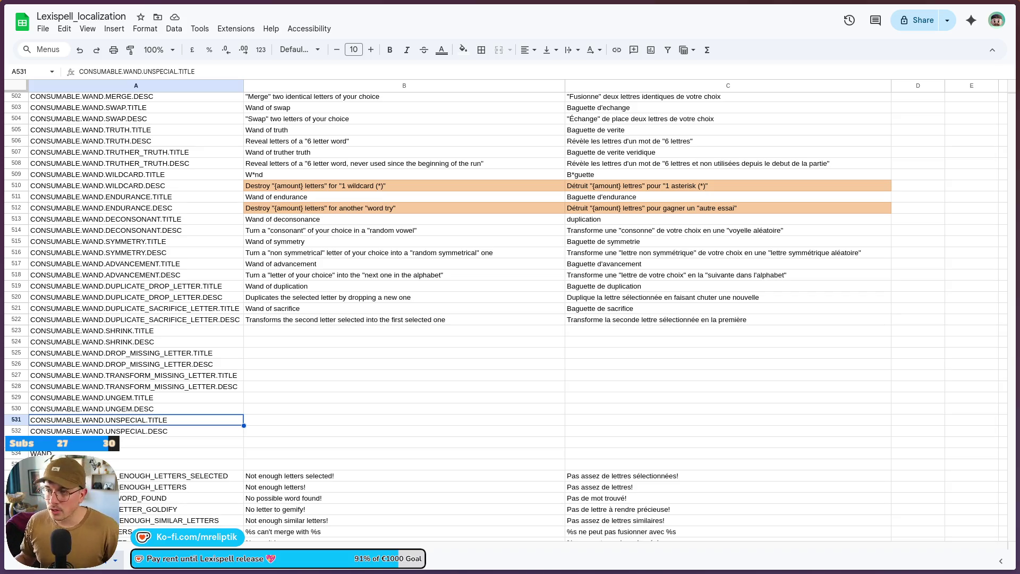
left_click(181, 453)
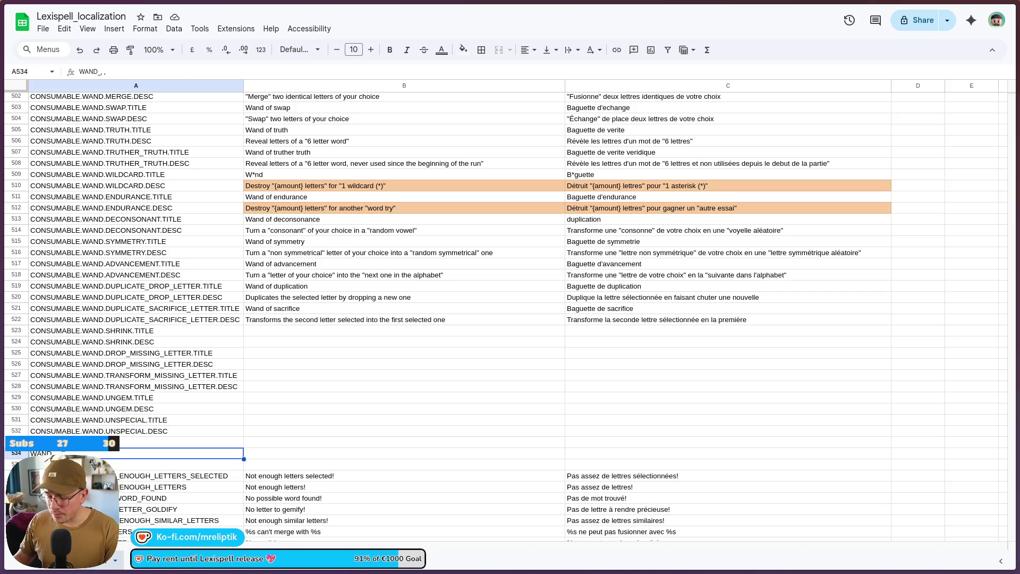
Step: Delete rows 533–534, removing the stray wand-name entry
right_click(64, 452)
key("Escape")
left_click_drag(64, 442, 64, 452)
right_click(64, 453)
mouse_move(117, 260)
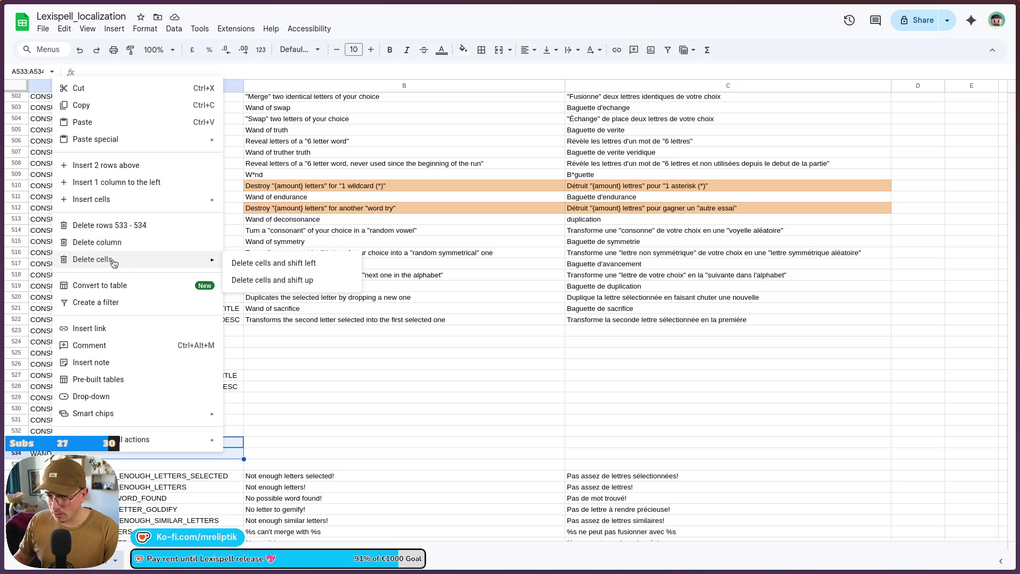
key("Escape")
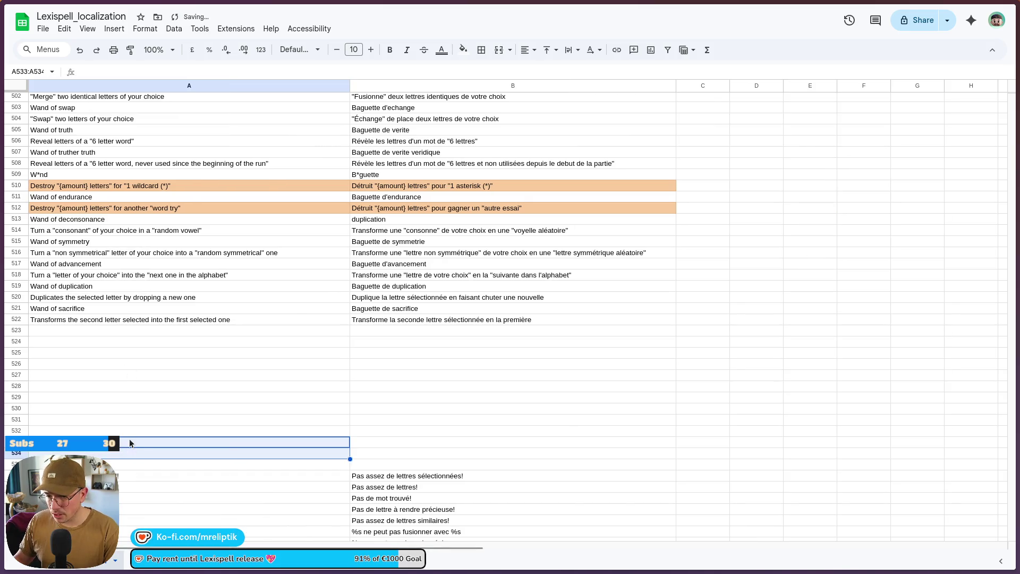
right_click(129, 444)
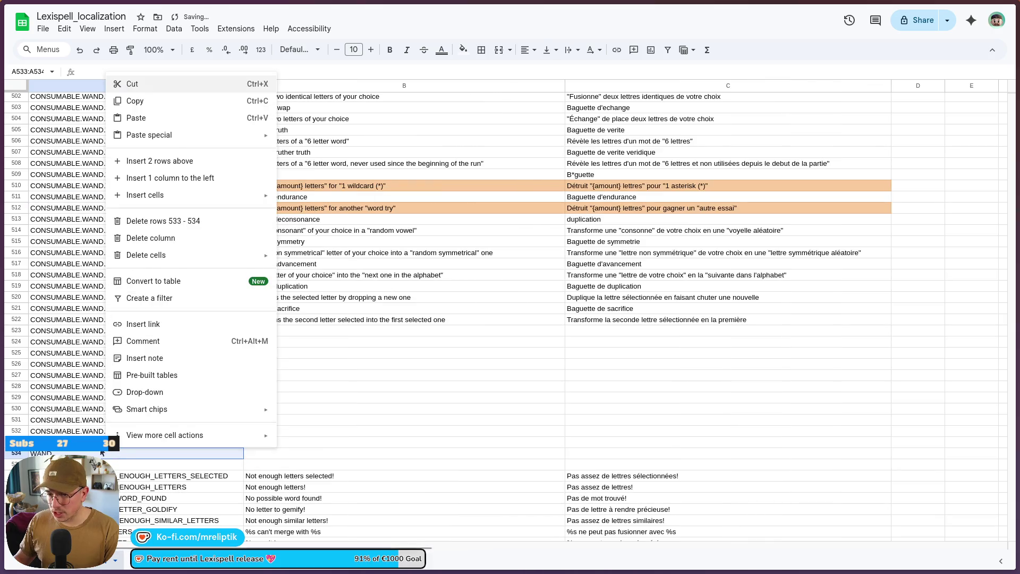
key("Escape")
left_click(18, 445)
left_click(18, 453, "shift")
right_click(18, 453)
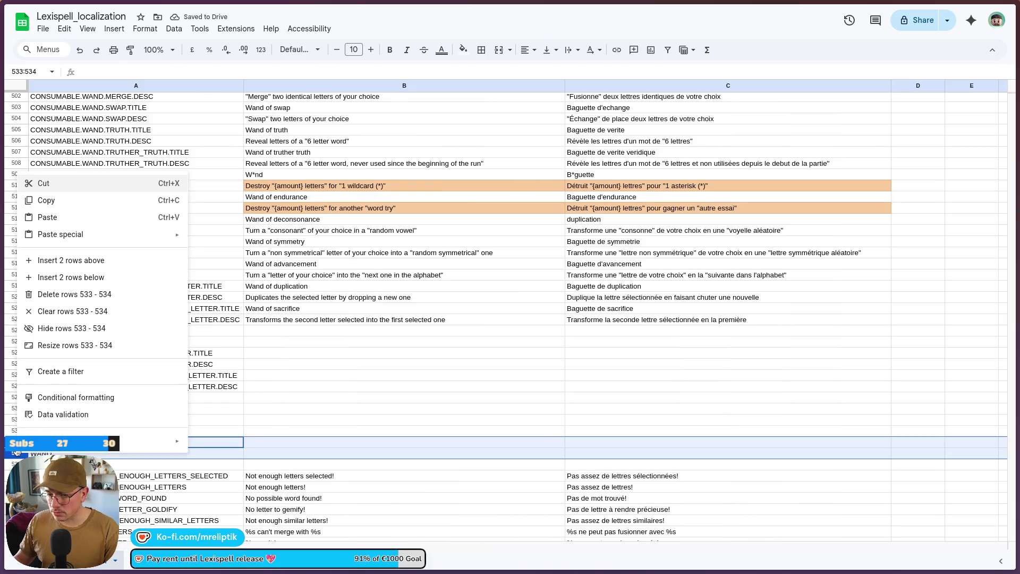
left_click(48, 294)
Step: Insert one blank row above row 533 to separate the wand keys from the MSG keys
left_click(213, 419)
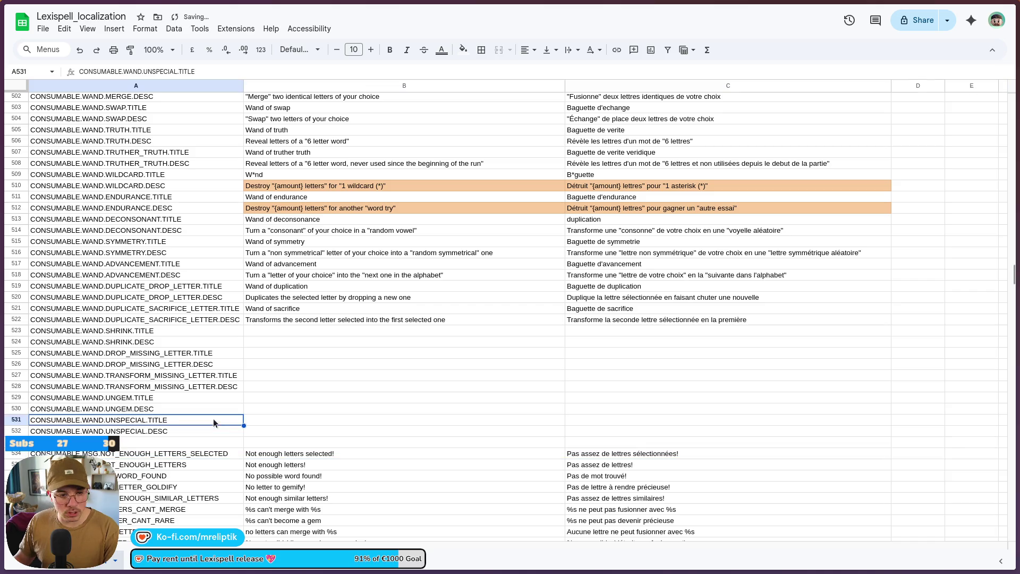
right_click(158, 434)
right_click(128, 442)
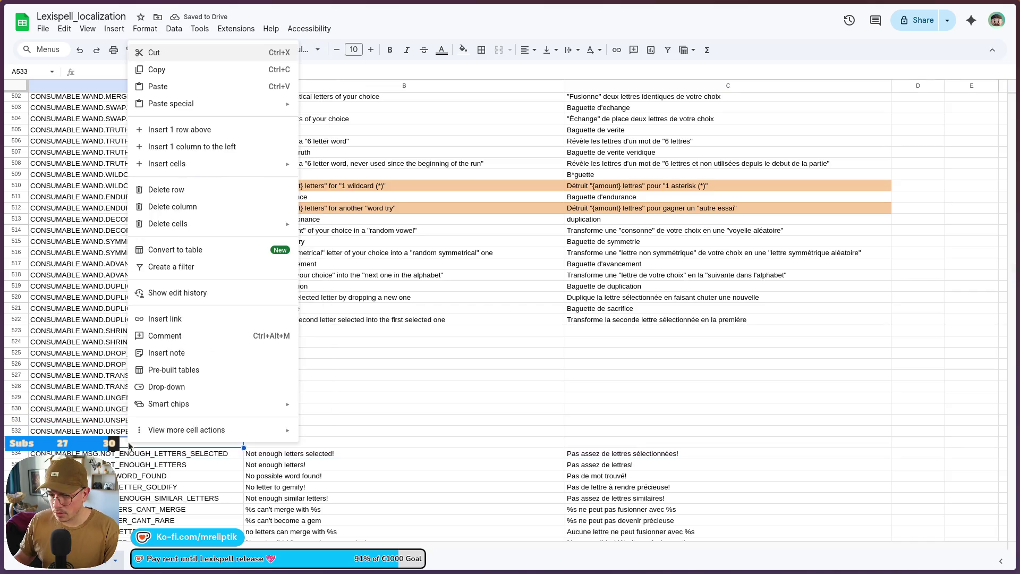
left_click(185, 133)
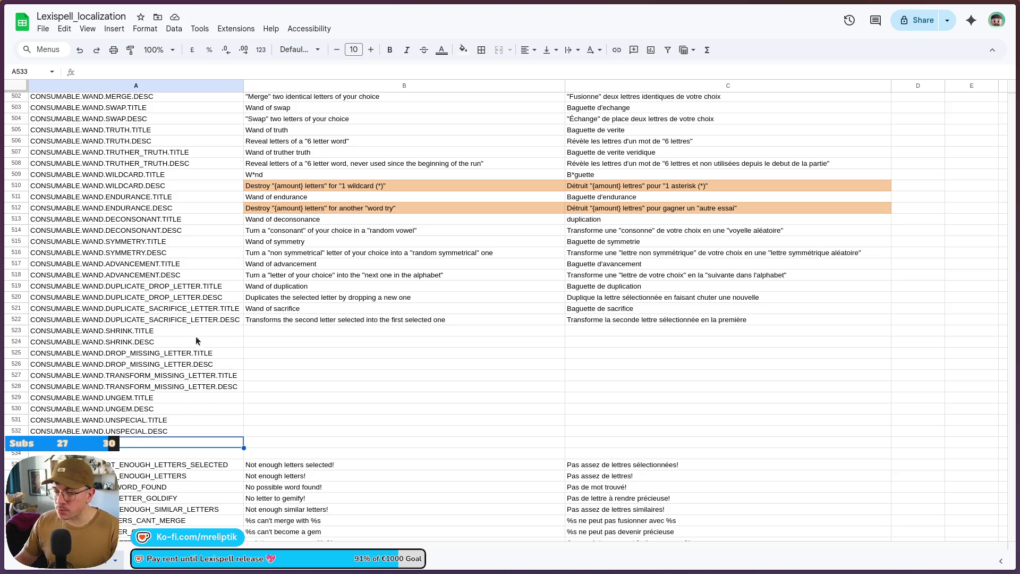
left_click(271, 334)
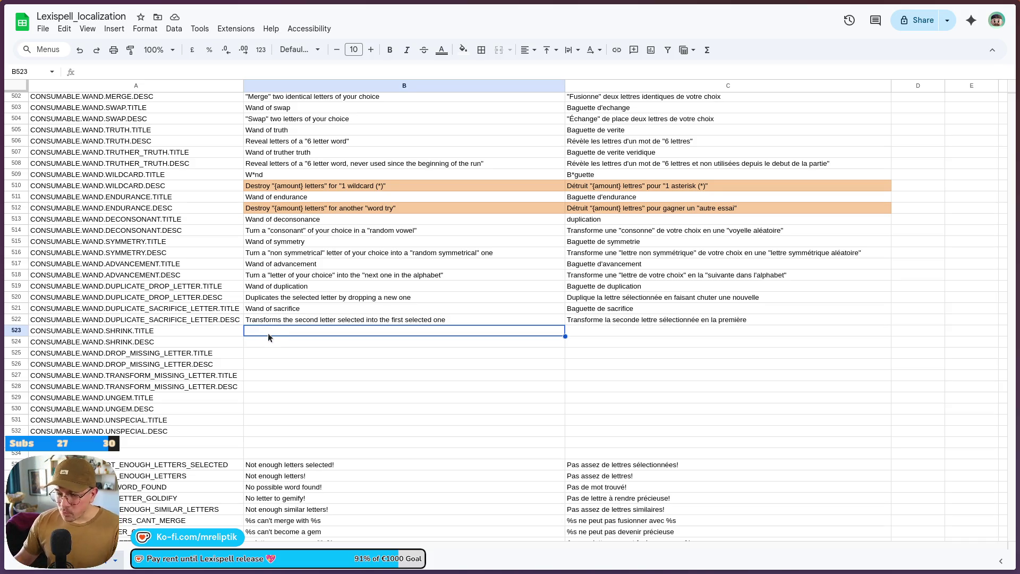
Step: Enter 'Wand of shrink' in B523 and 'Wand of ghost' in B525, also pasting it into B528
type("Wand of shrink")
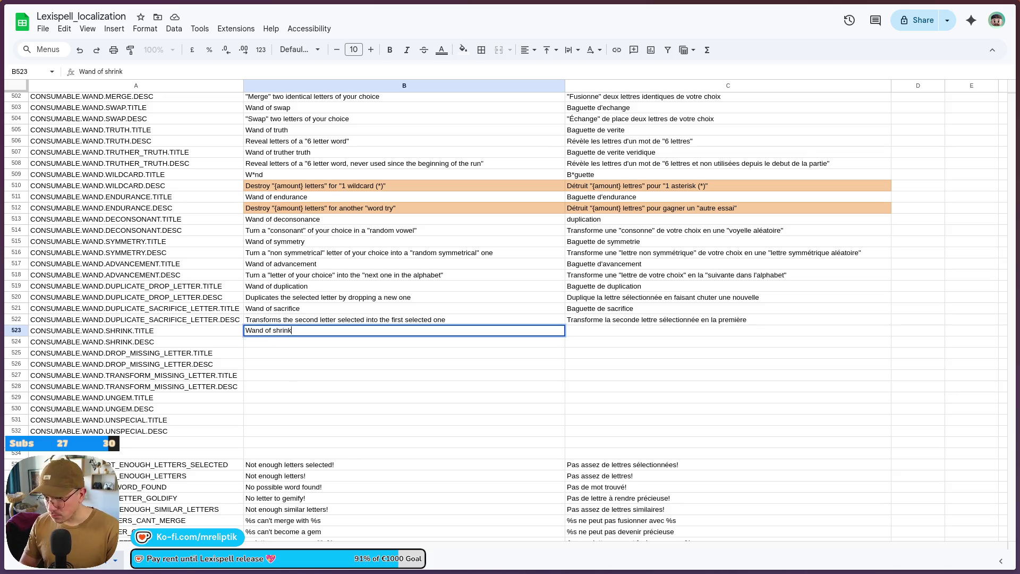
key("Return")
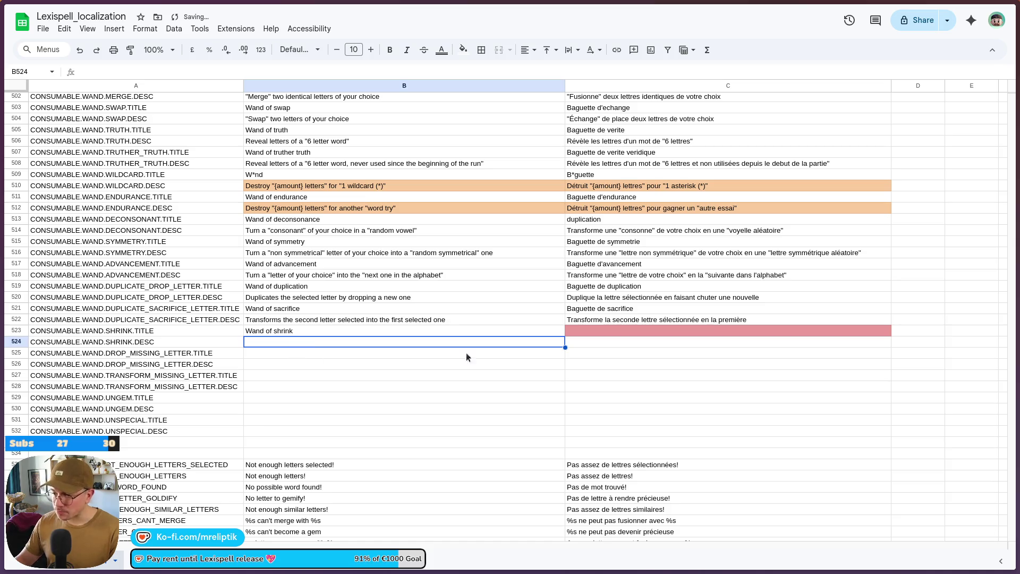
left_click(276, 353)
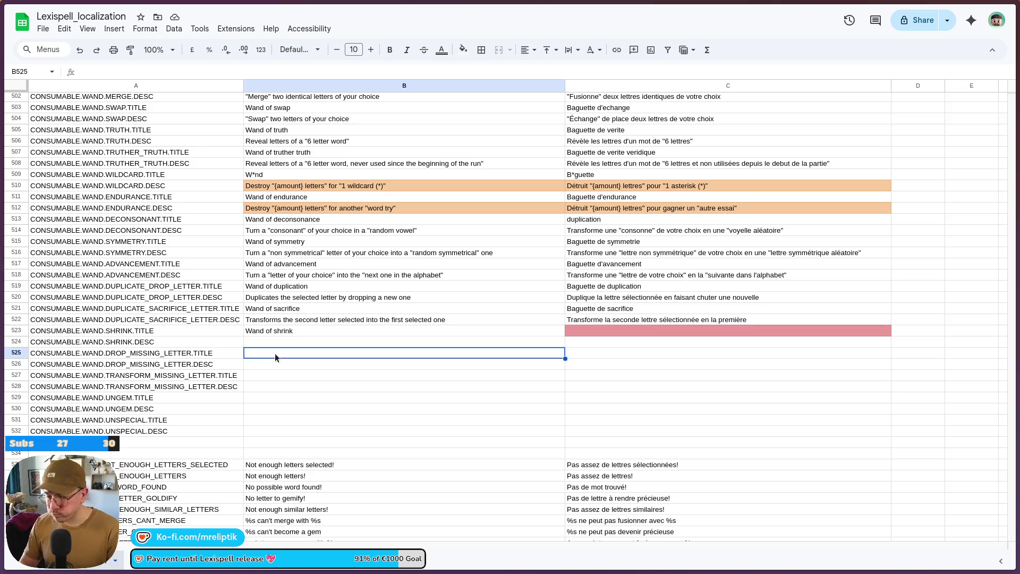
type("Wand of ")
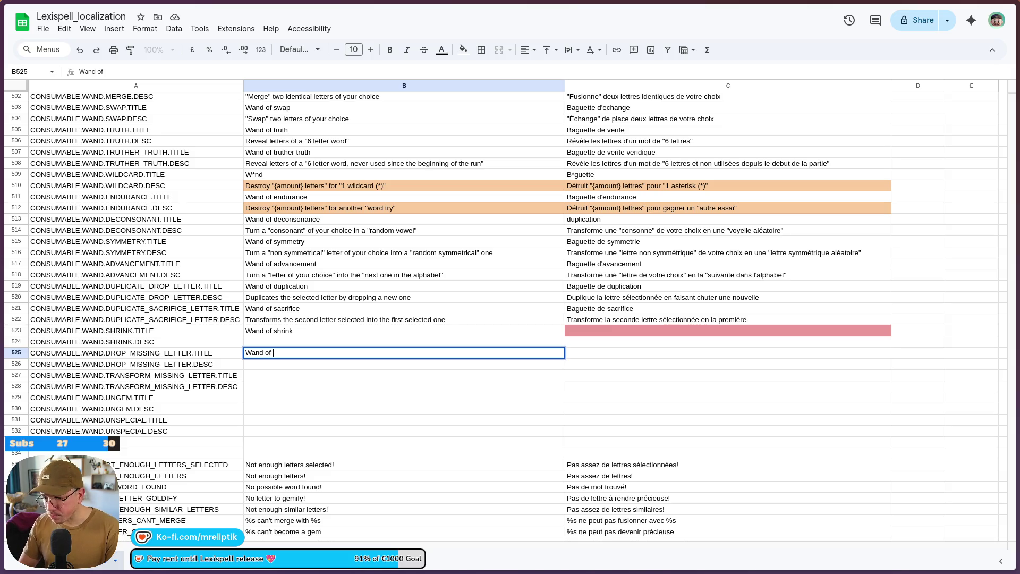
type("m")
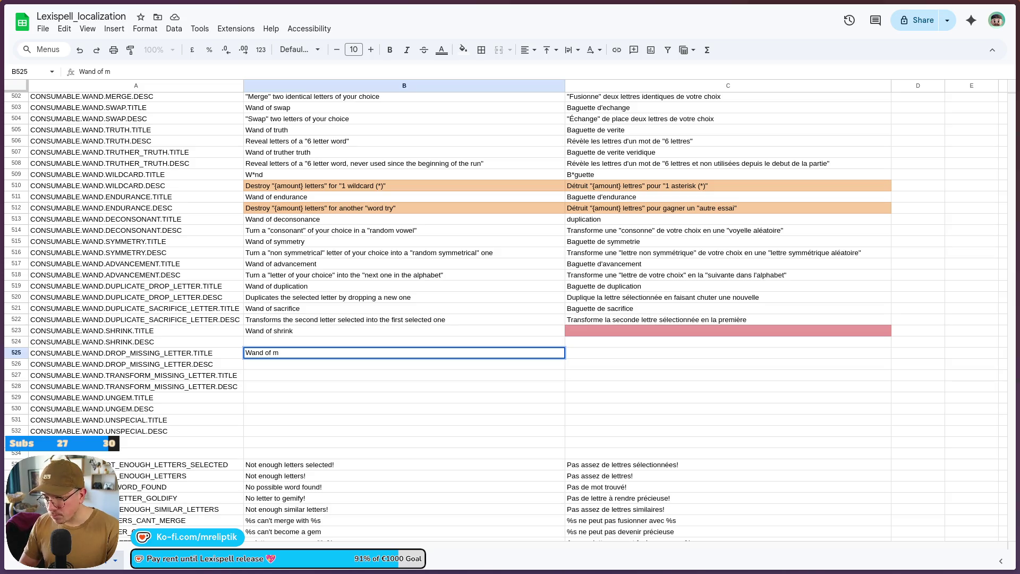
key("BackSpace")
type("ghost")
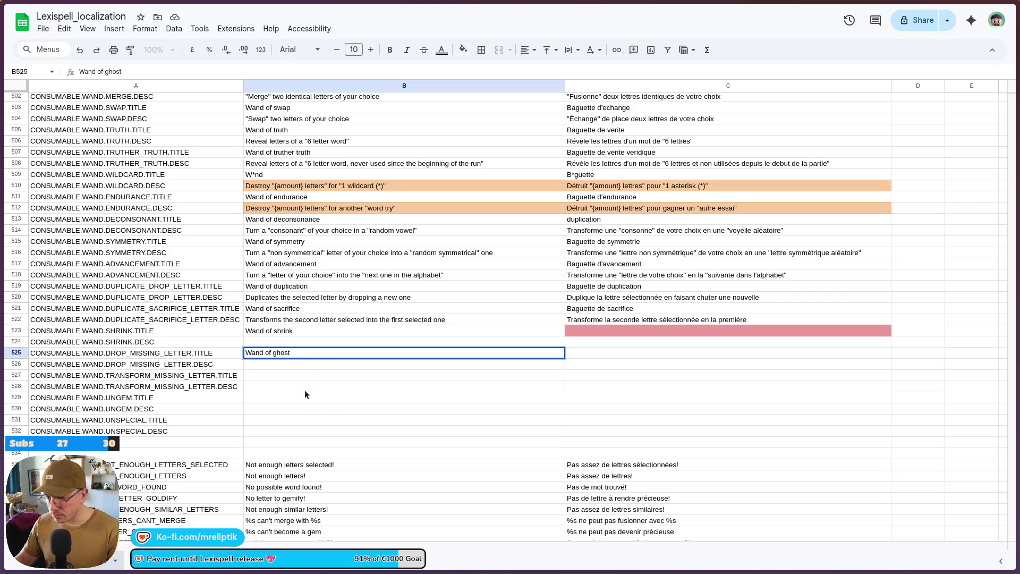
left_click(290, 353)
left_click(270, 386)
type("Wand of ghost")
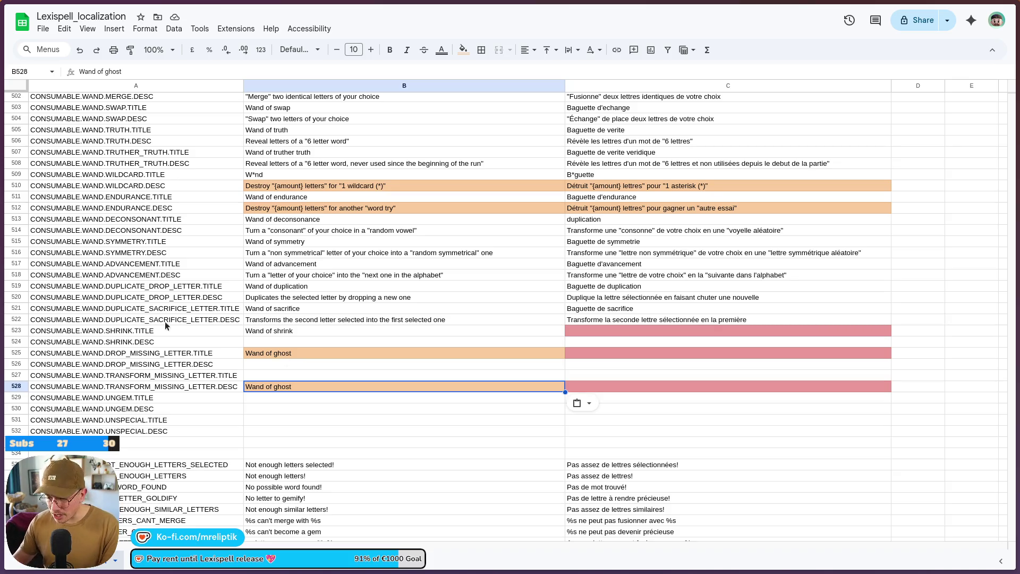
Step: Move the ghost title from B528 to B527 and rename it 'Wand of transfighost'
left_click(261, 378)
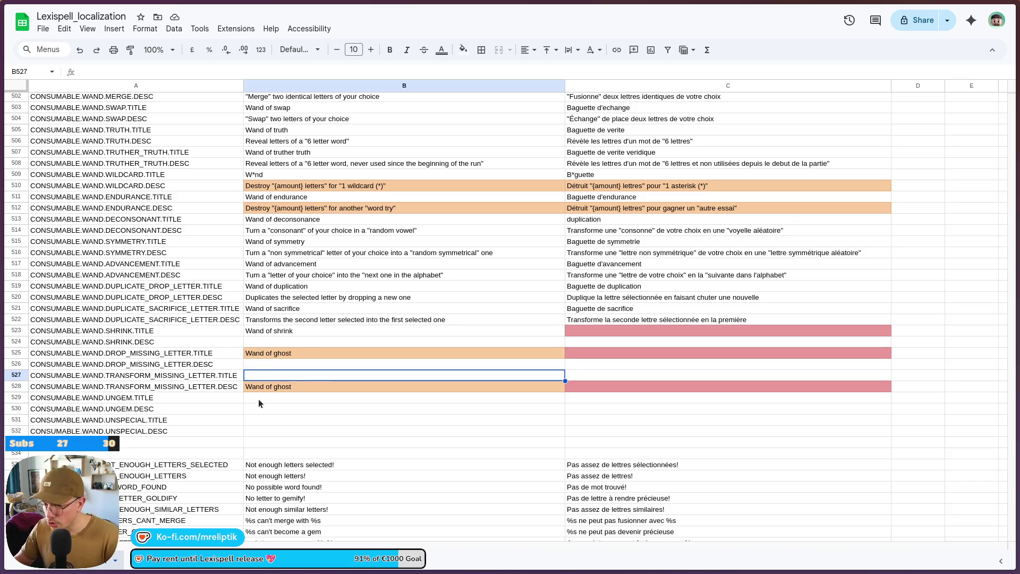
left_click(264, 386)
key("ctrl+x")
left_click(263, 375)
key("ctrl+v")
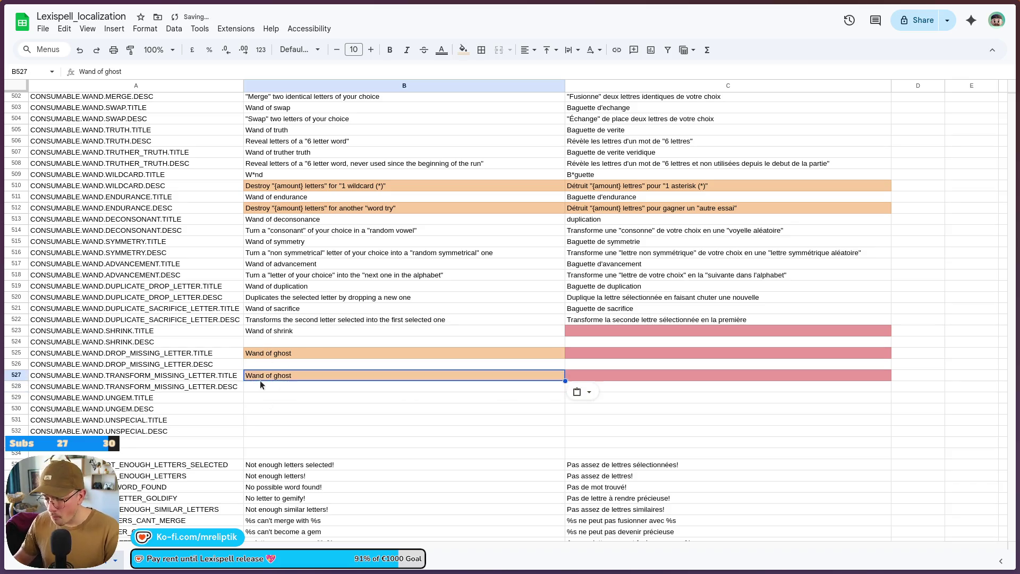
double_click(305, 375)
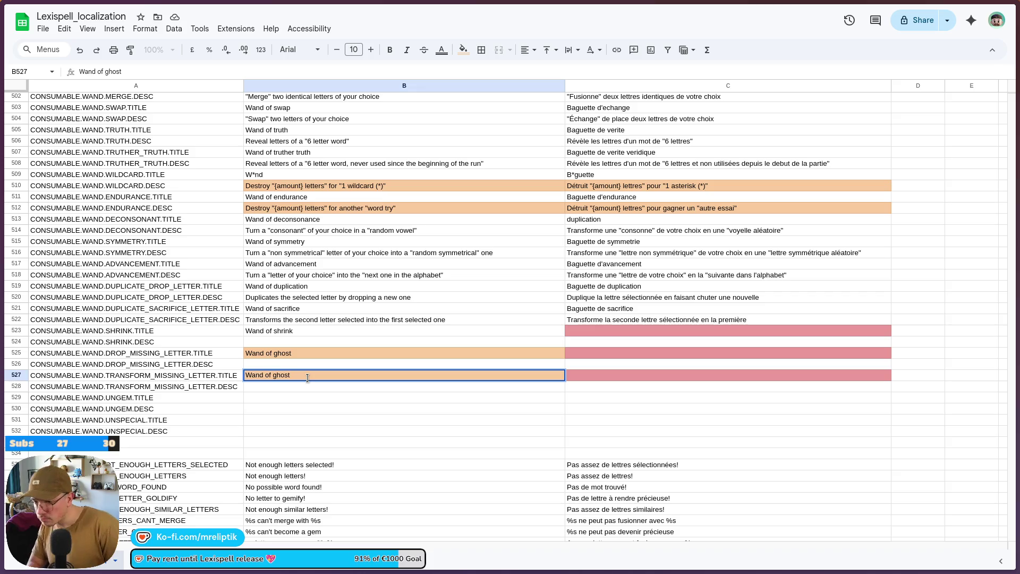
key("ctrl+shift+Left")
type("trans")
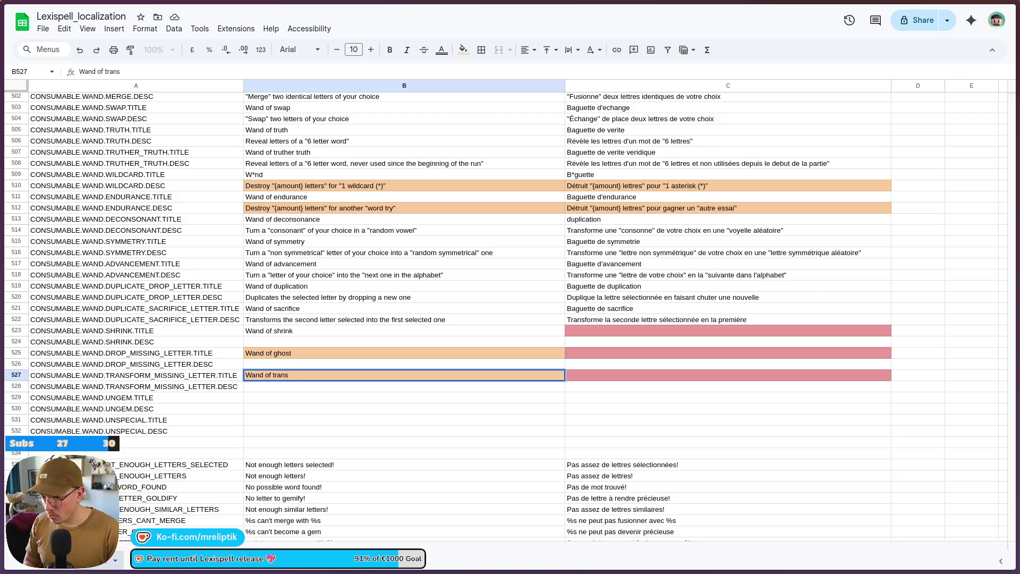
type("fighost")
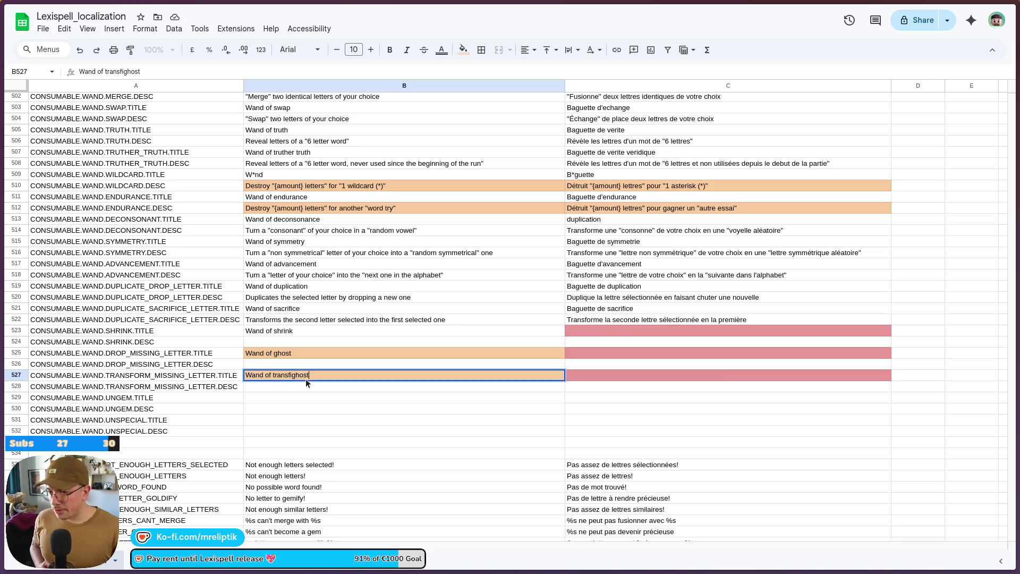
left_click(269, 173)
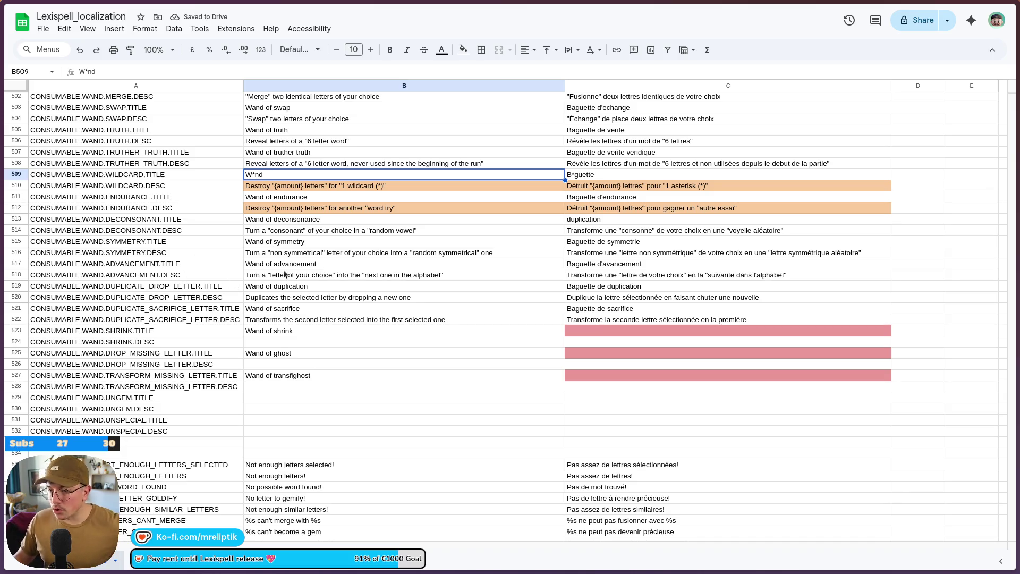
Step: Type the normalization wand title into B530 on the UNGEM.DESC row
left_click(282, 354)
left_click(295, 375)
scroll(245, 386, "down", 1)
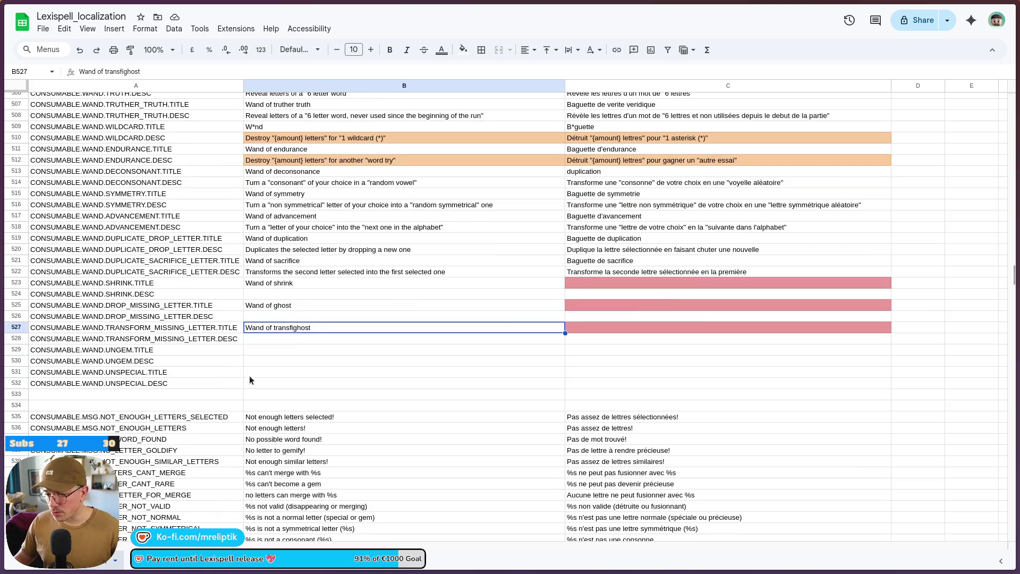
left_click(257, 354)
left_click(260, 362)
type("Wanf of normalization")
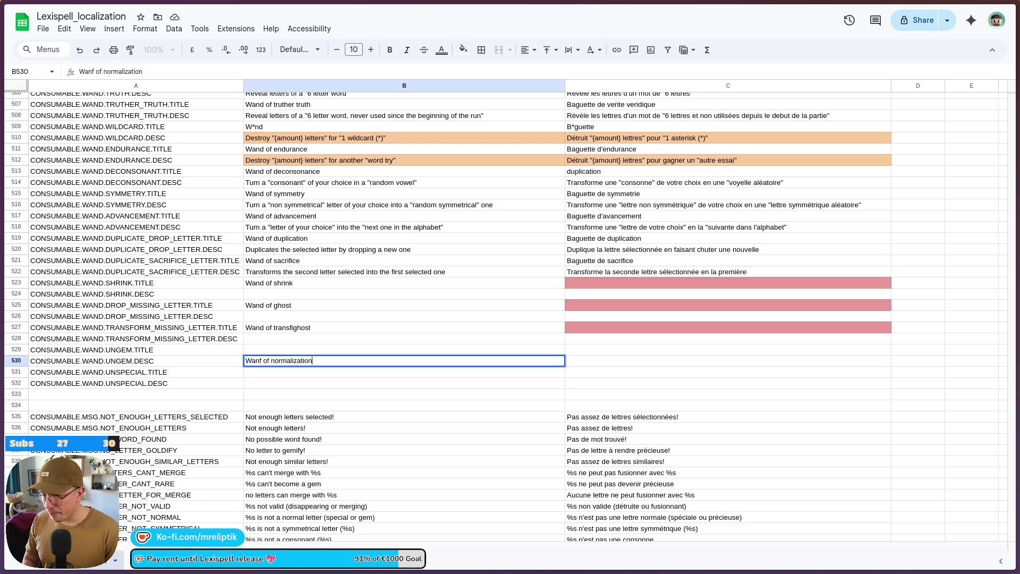
mouse_move(2, 372)
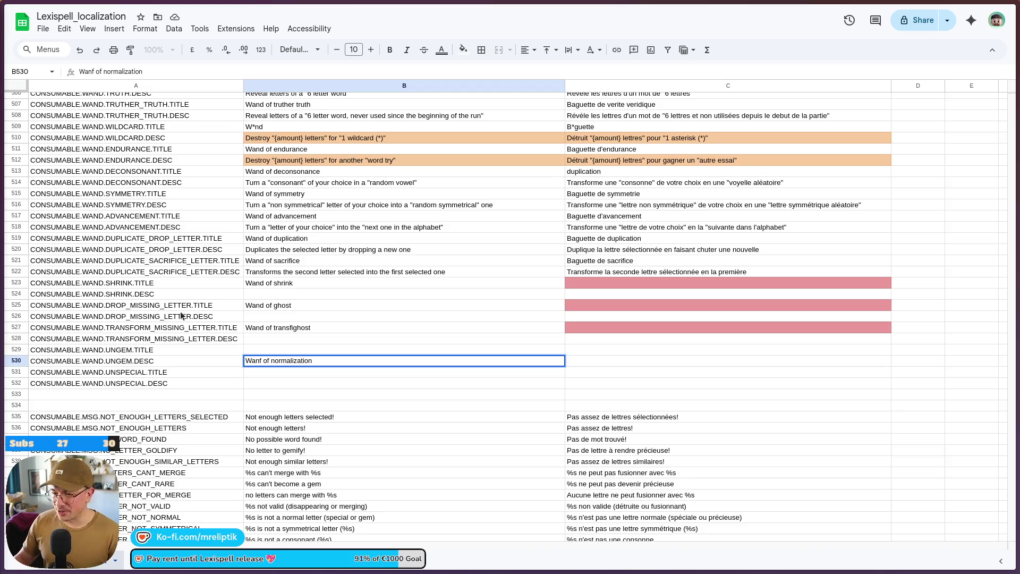
left_click(310, 376)
left_click(316, 361)
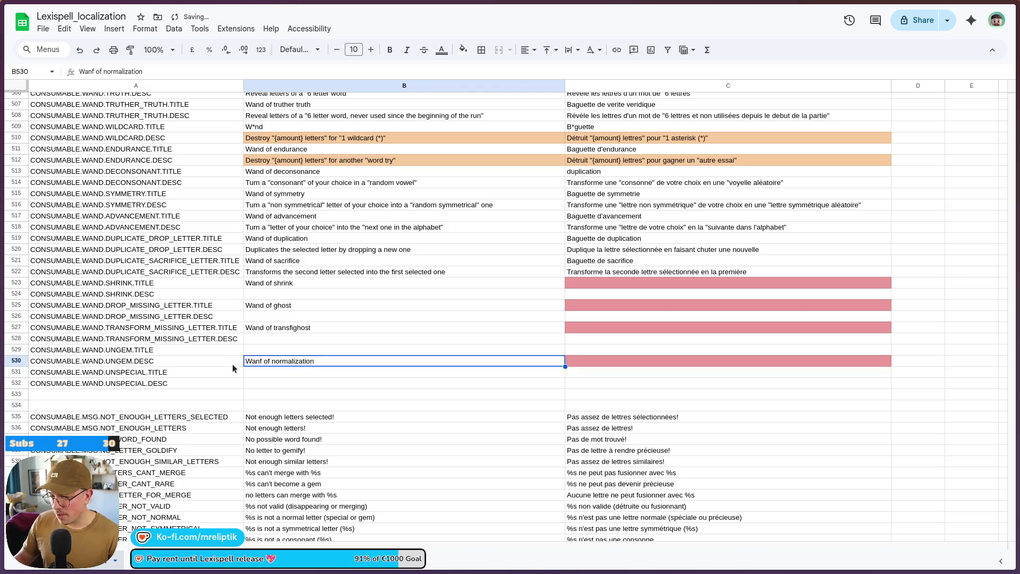
Step: Correct the typo 'Wanf' to 'Wand' so B530 reads 'Wand of normalization'
double_click(263, 362)
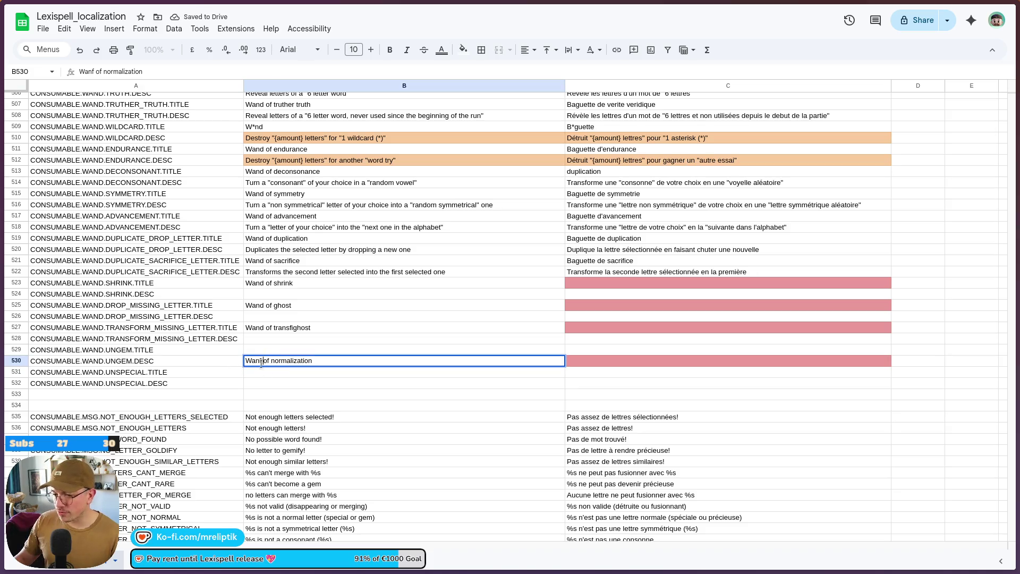
key("BackSpace")
type("d")
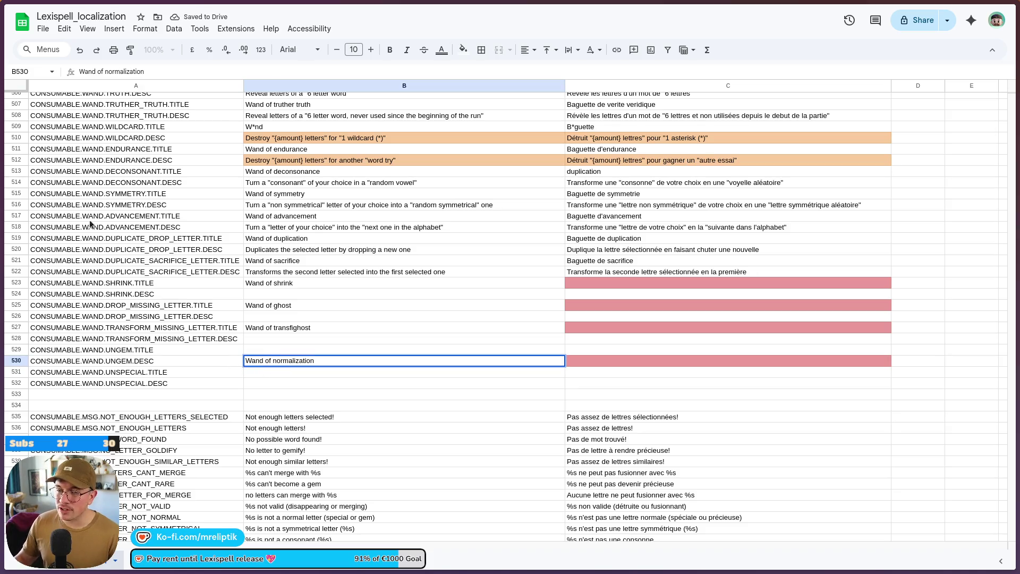
mouse_move(8, 136)
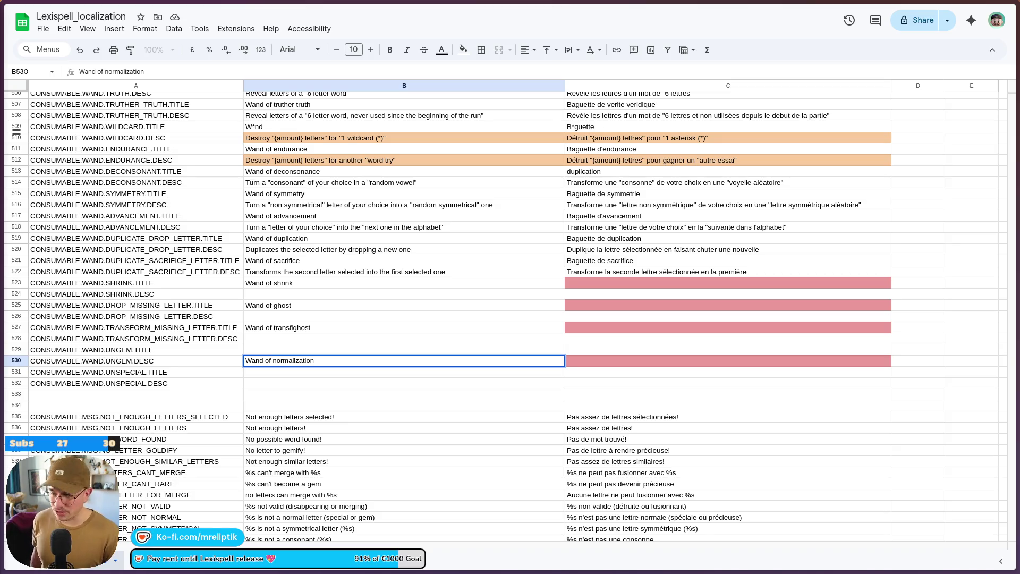
Step: Change B530 to 'Wand of ungem' and enter 'Wand of unspecial' in B532
double_click(296, 360)
double_click(296, 361)
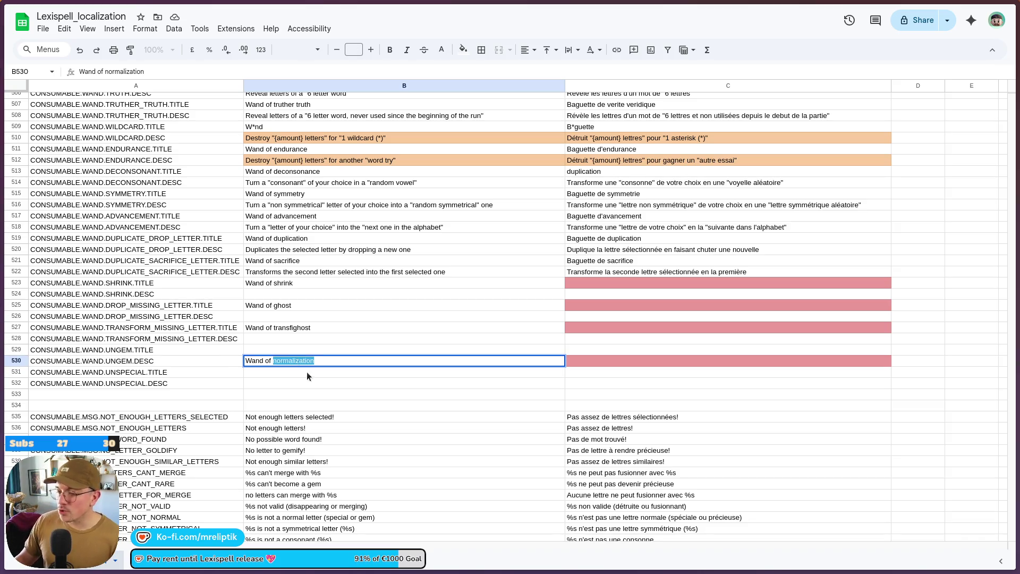
type("ungem")
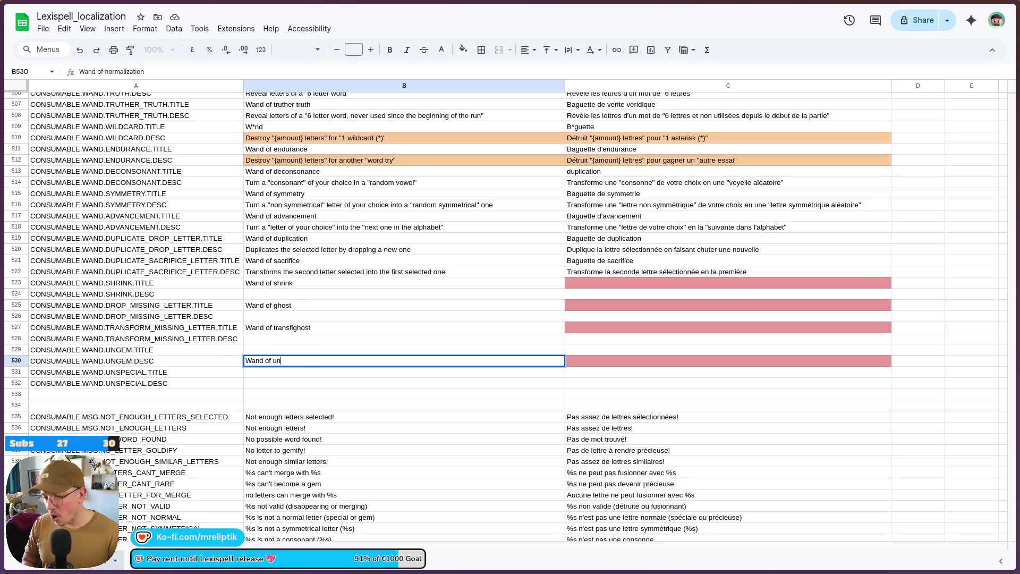
left_click(319, 385)
type("Wand o")
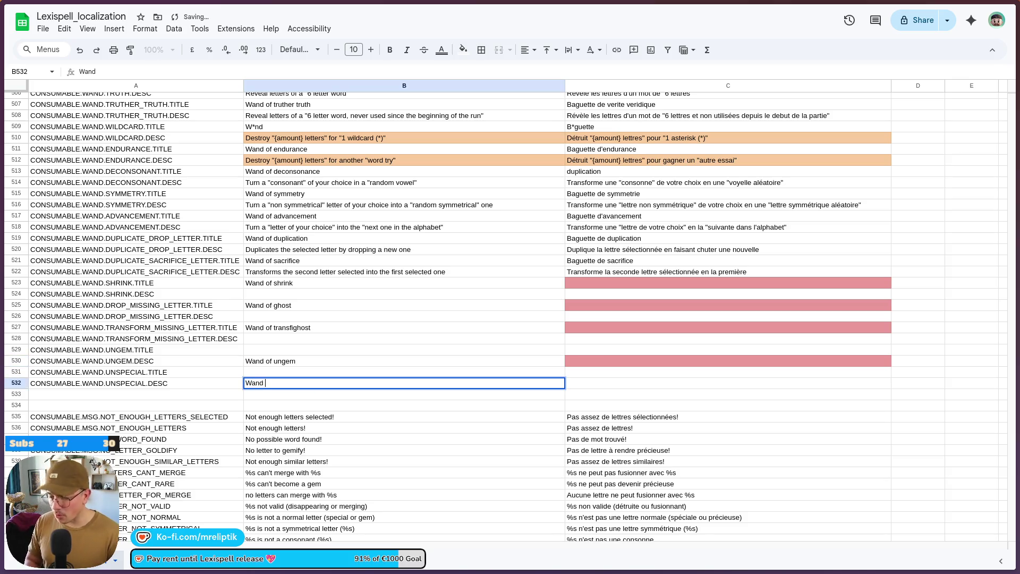
type("f unspecial")
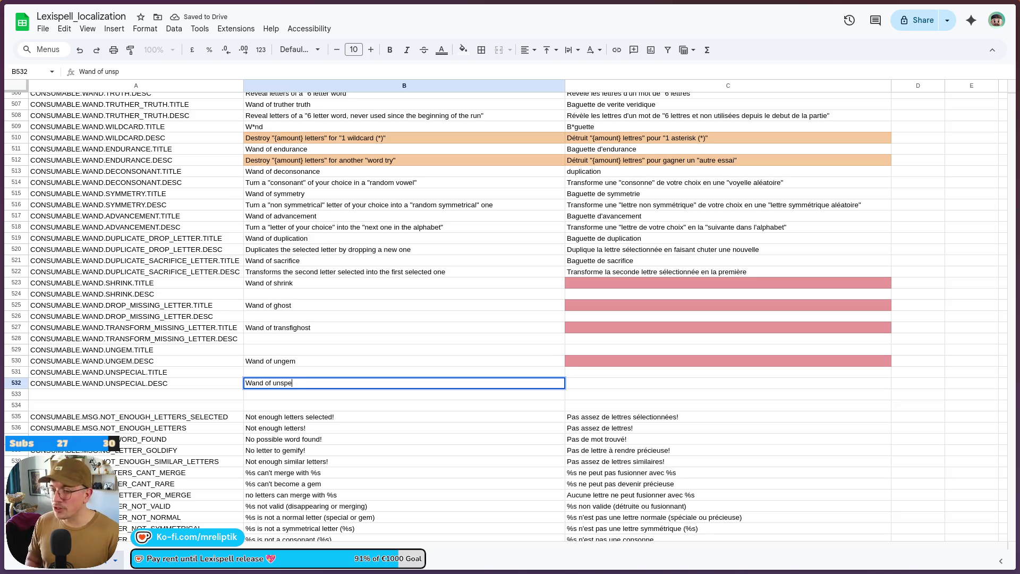
key("Return")
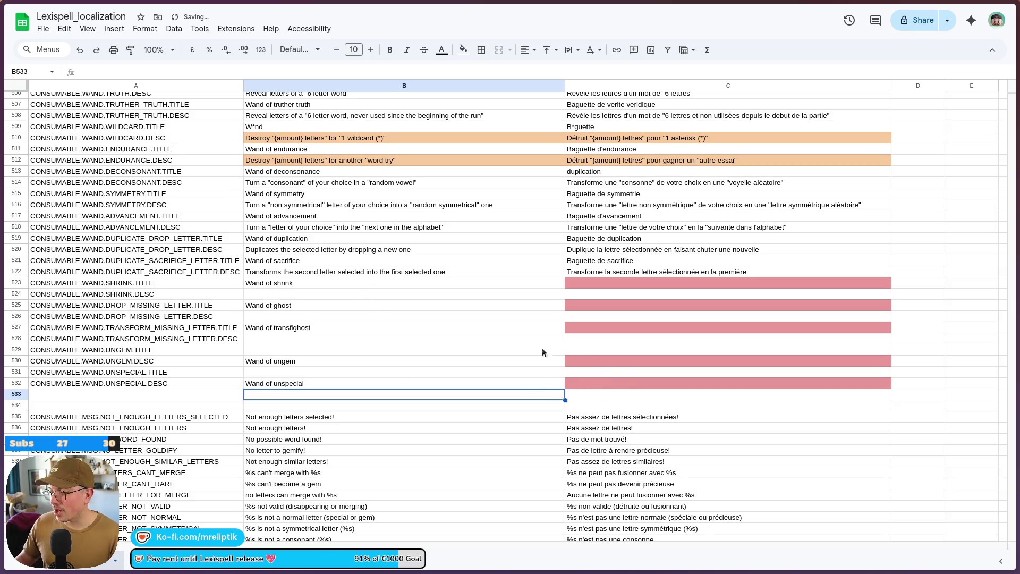
Step: Move 'Wand of ungem' into B529 and 'Wand of unspecial' into B531
left_click(270, 339)
left_click(265, 358)
key("ctrl+x")
key("Up")
key("Up")
key("ctrl+v")
key("ctrl+z")
left_click(266, 349)
key("ctrl+v")
left_click(263, 388)
key("ctrl+x")
left_click(266, 371)
key("ctrl+v")
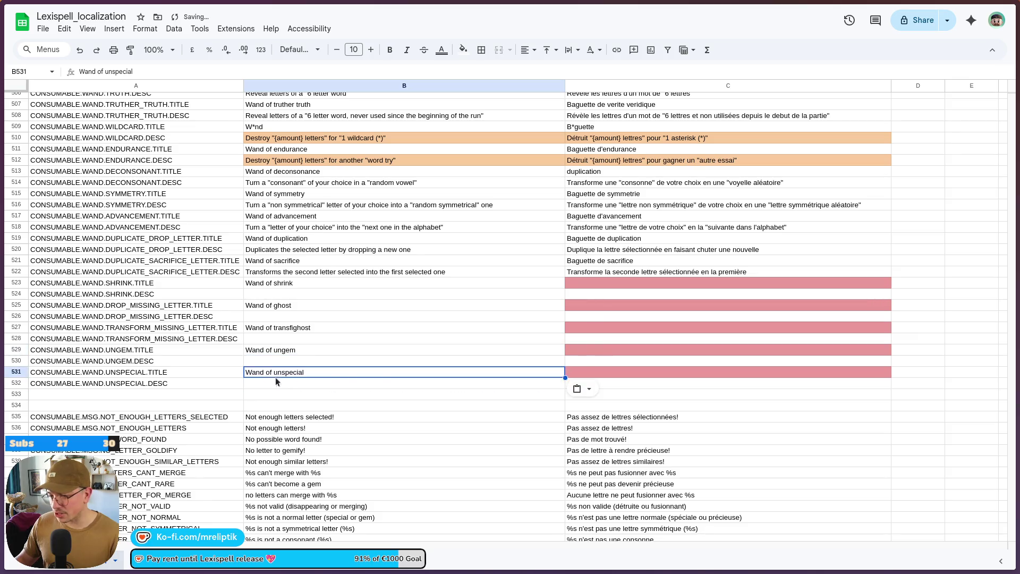
left_click(585, 285)
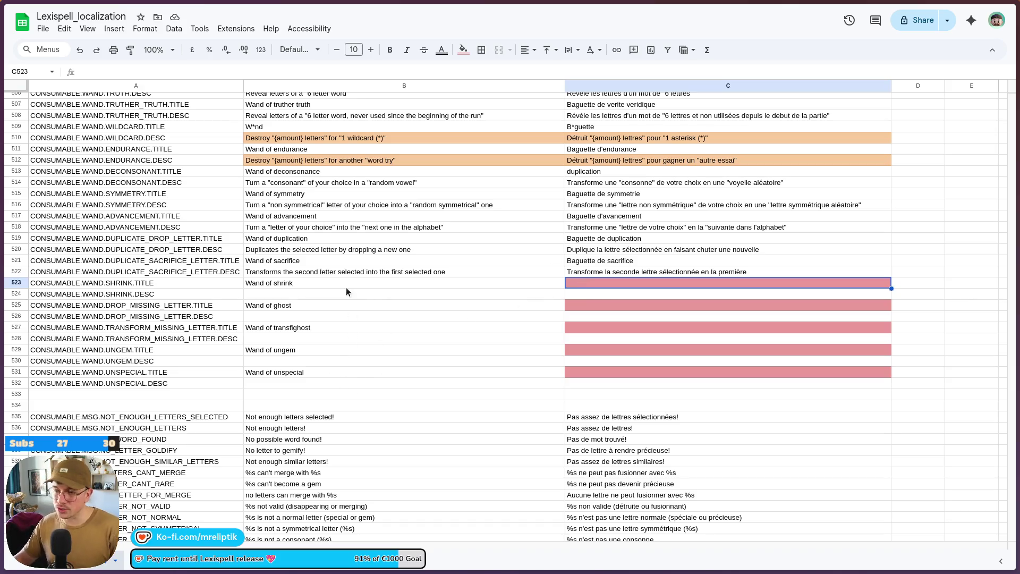
left_click(308, 373)
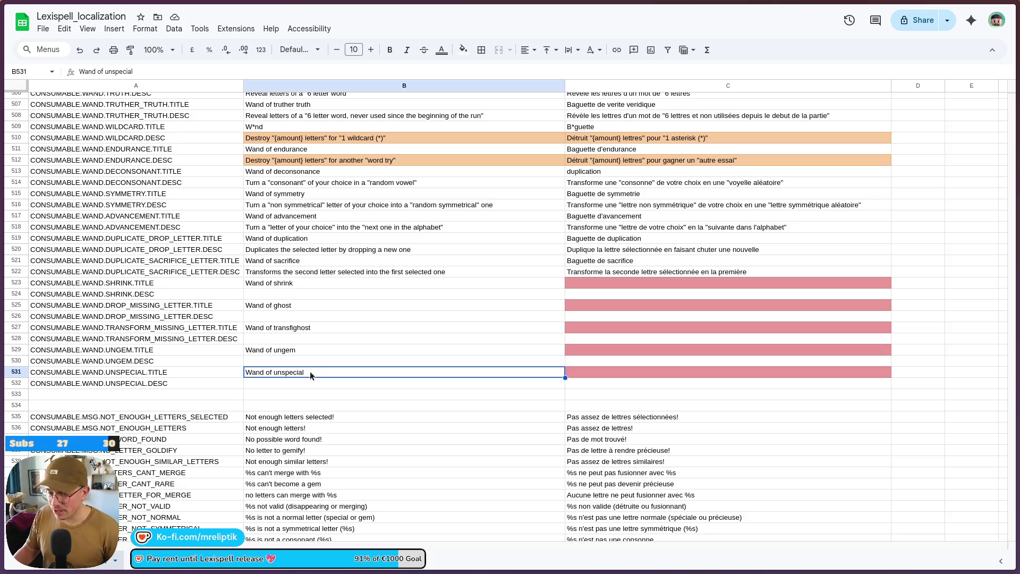
key("Up")
left_click(391, 375)
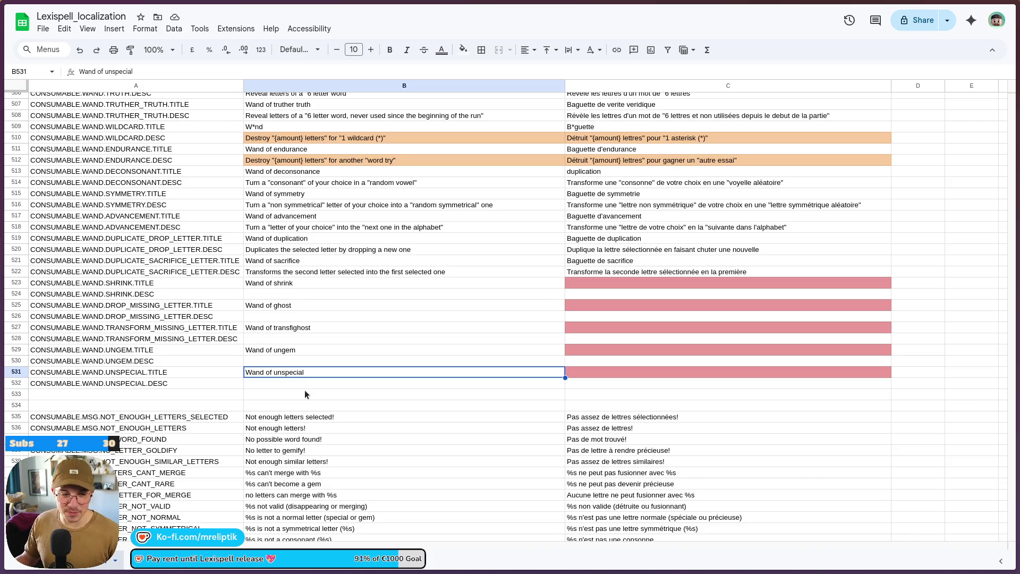
left_click(308, 361)
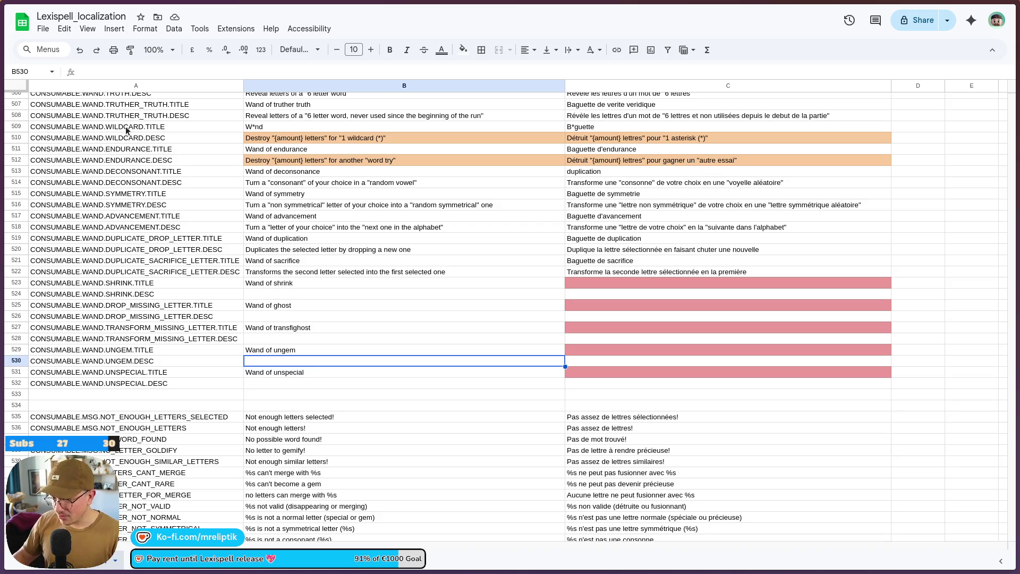
left_click(295, 294)
Step: Write 'Shrinks the selected letter to its original size' as the SHRINK.DESC text in B524
double_click(294, 294)
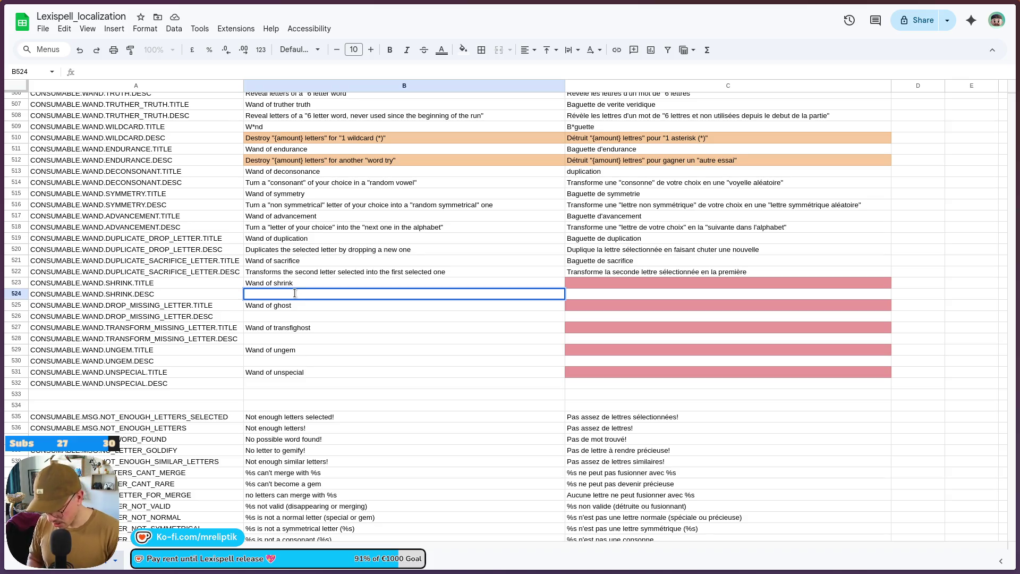
type("Shrk")
key("BackSpace")
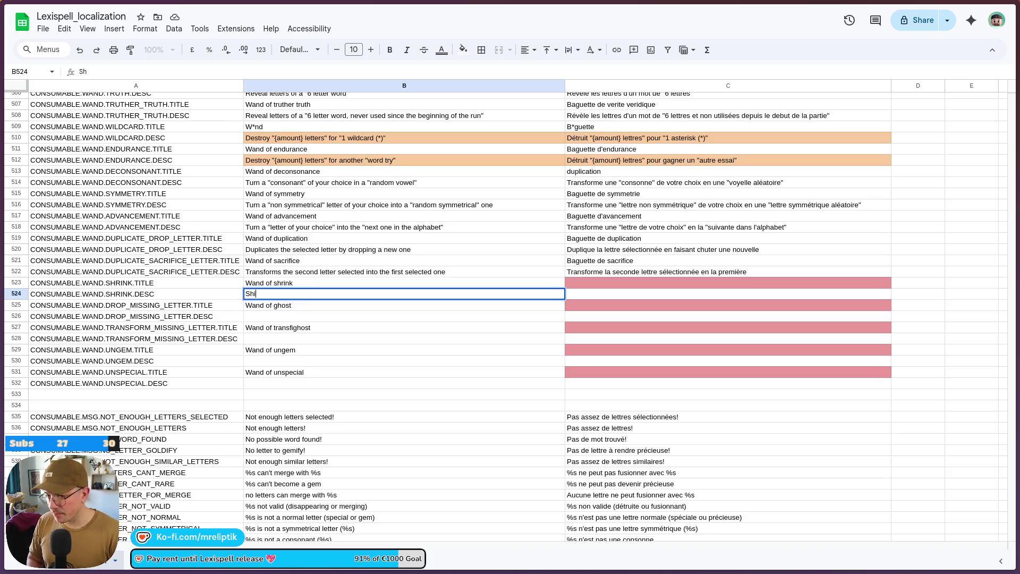
type("inks the selected ")
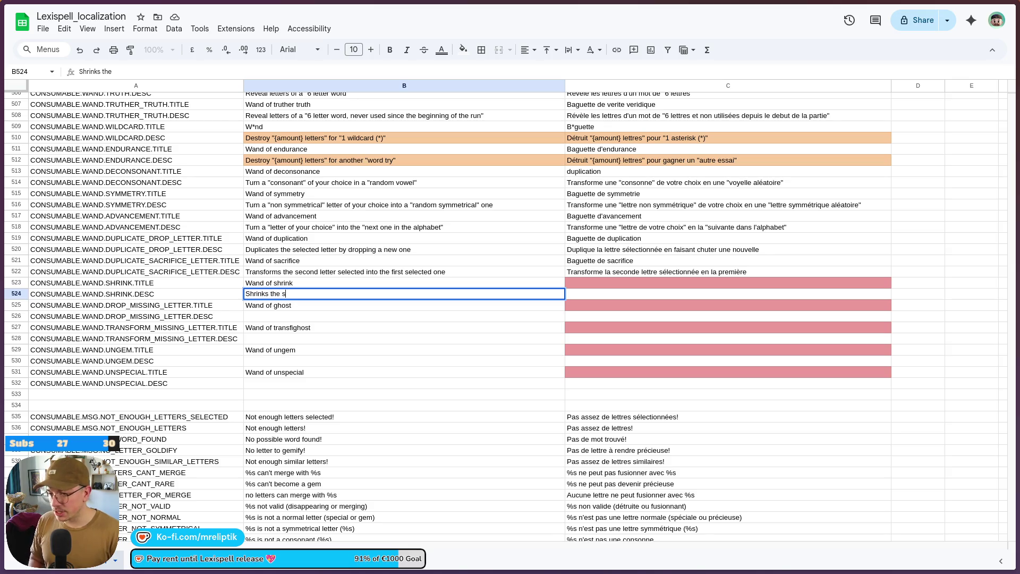
type("letter to th")
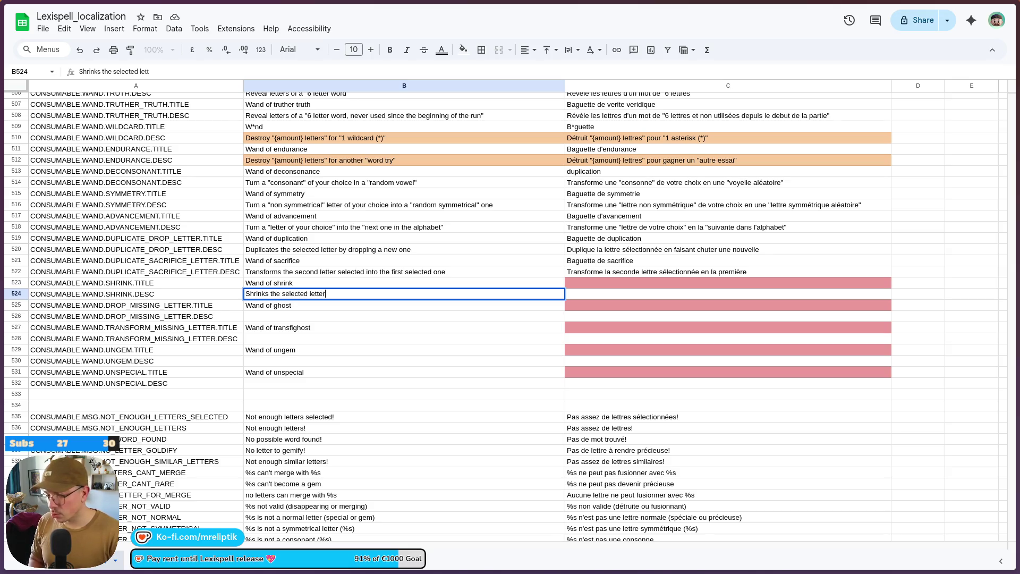
key("BackSpace")
key("BackSpace")
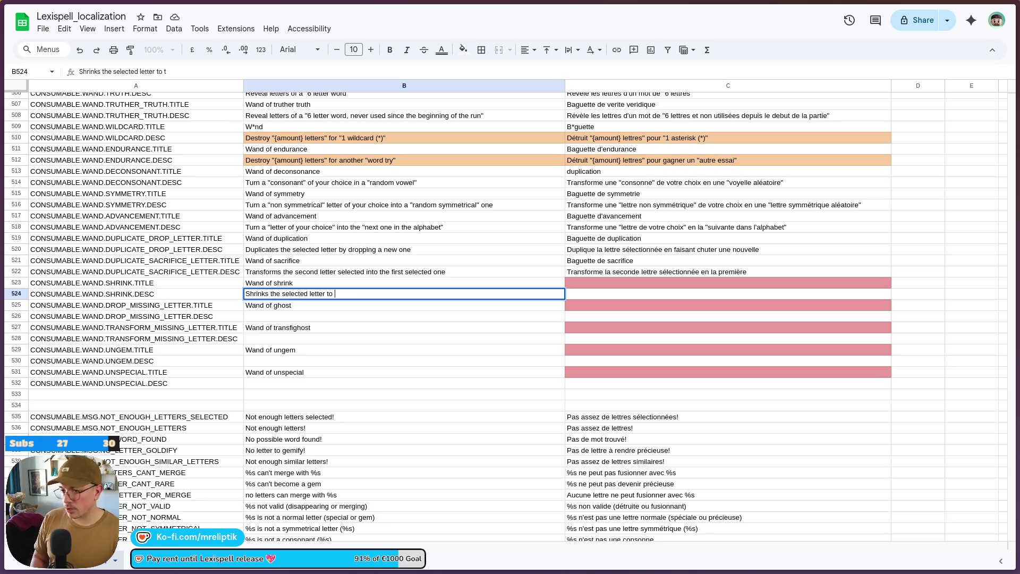
type("the minimum")
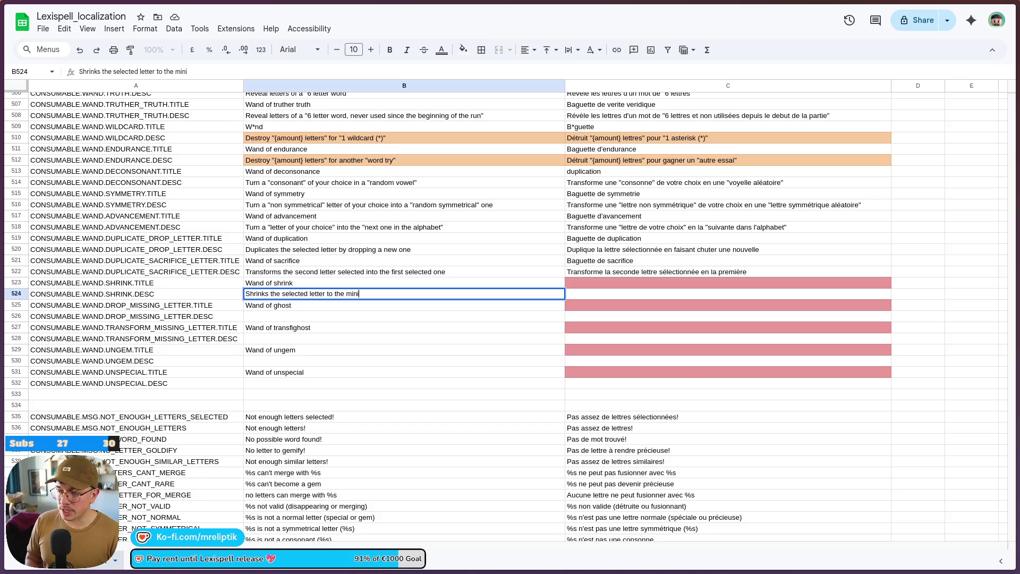
key("ctrl+shift+Left")
type("normal")
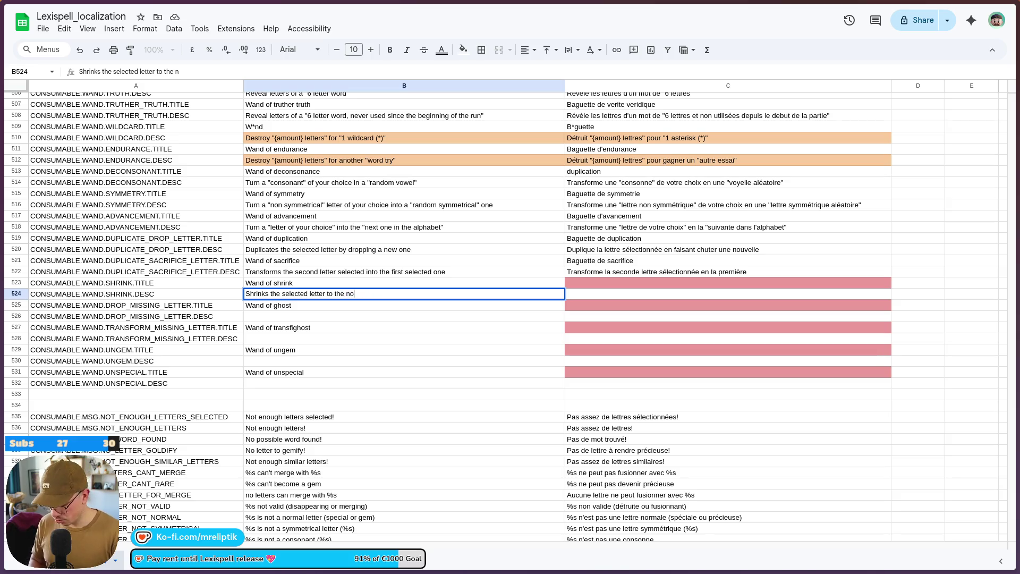
key("ctrl+shift+Left")
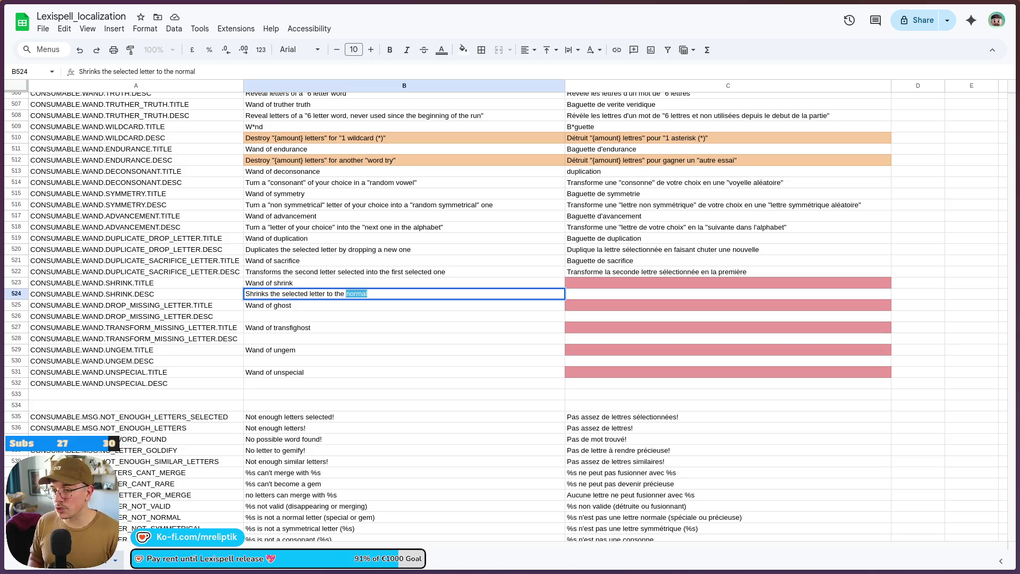
key("BackSpace")
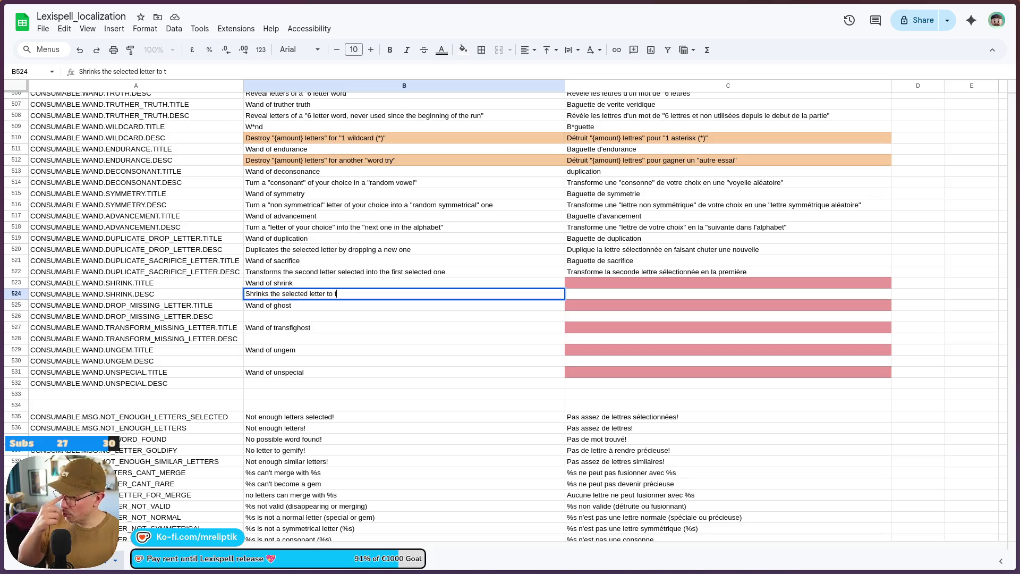
key("BackSpace")
type("its original si")
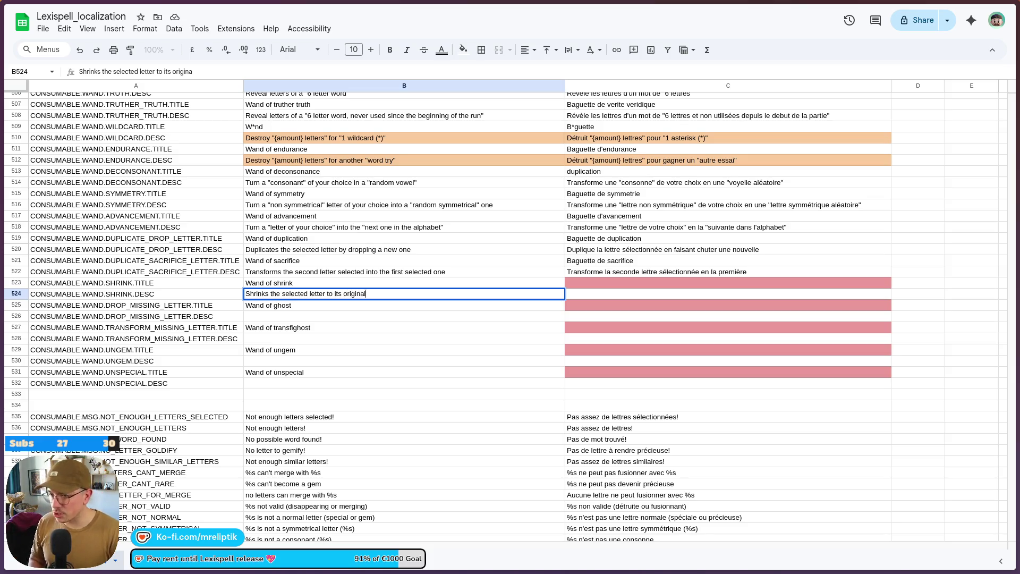
type("ze")
key("Return")
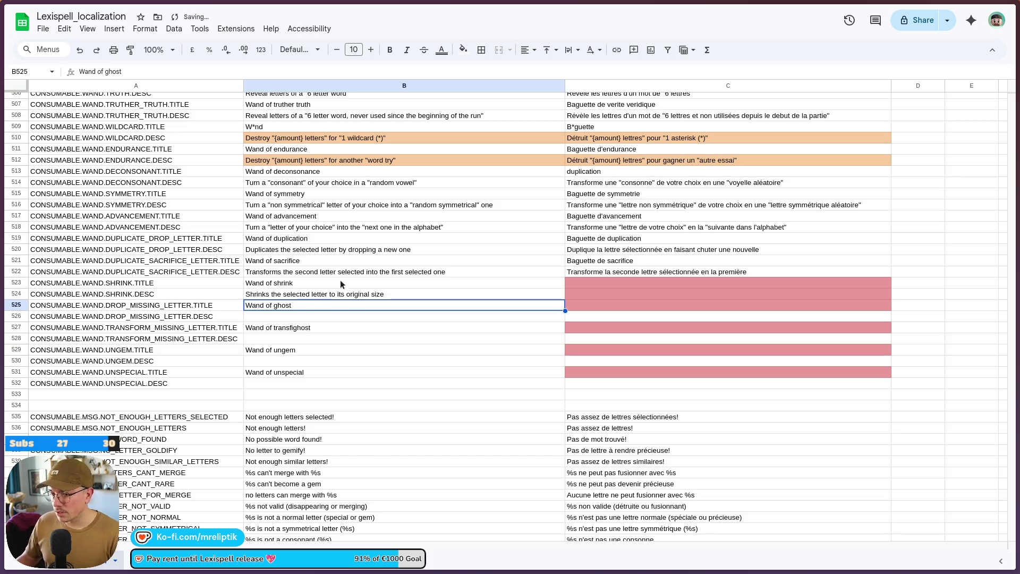
left_click(314, 314)
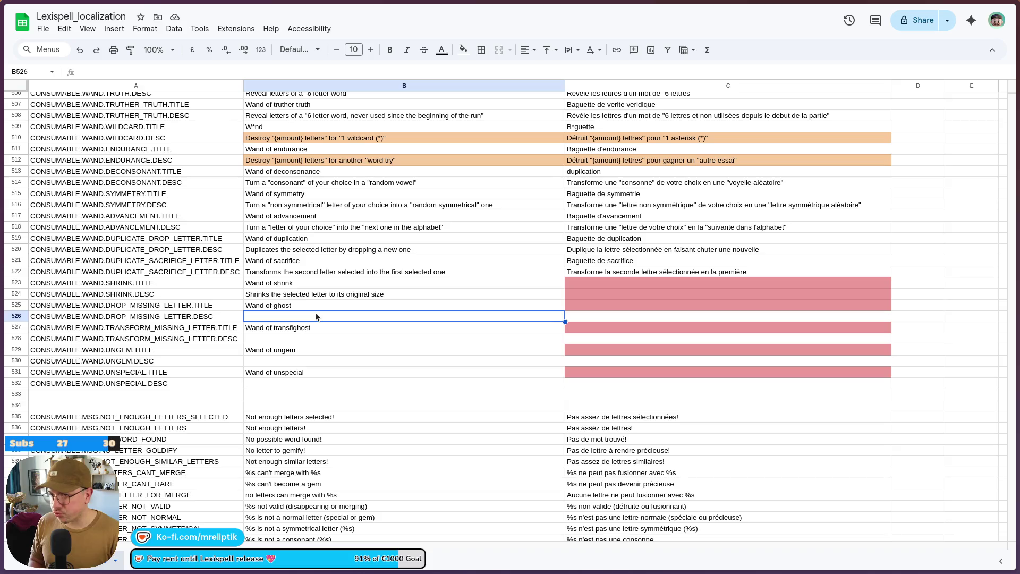
Step: Enter the B526 drop description, revising it to 'Drops a random letter than is not in game'
type("Drops a random ")
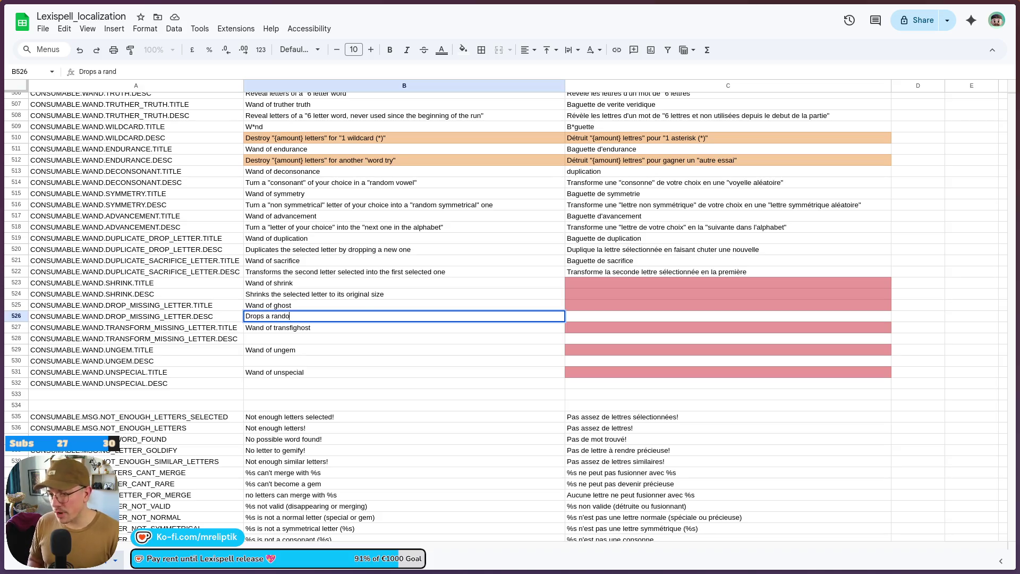
type("letter than is ")
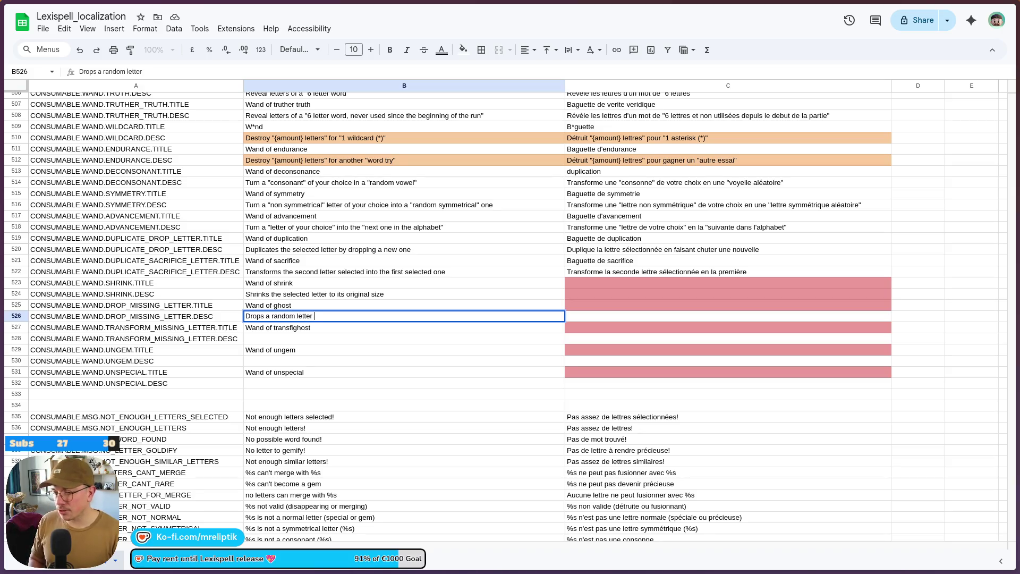
type("not ")
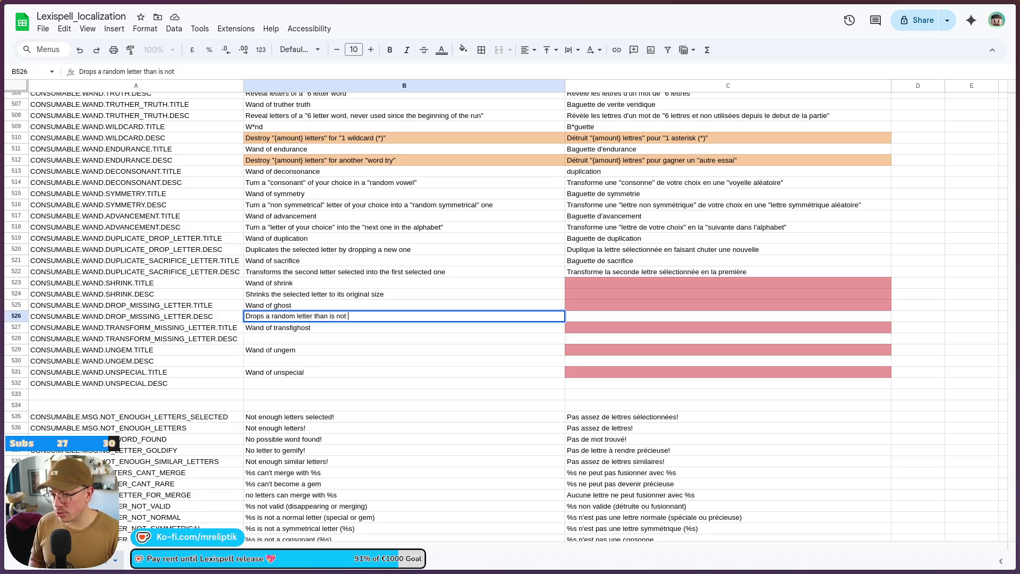
type("on screen")
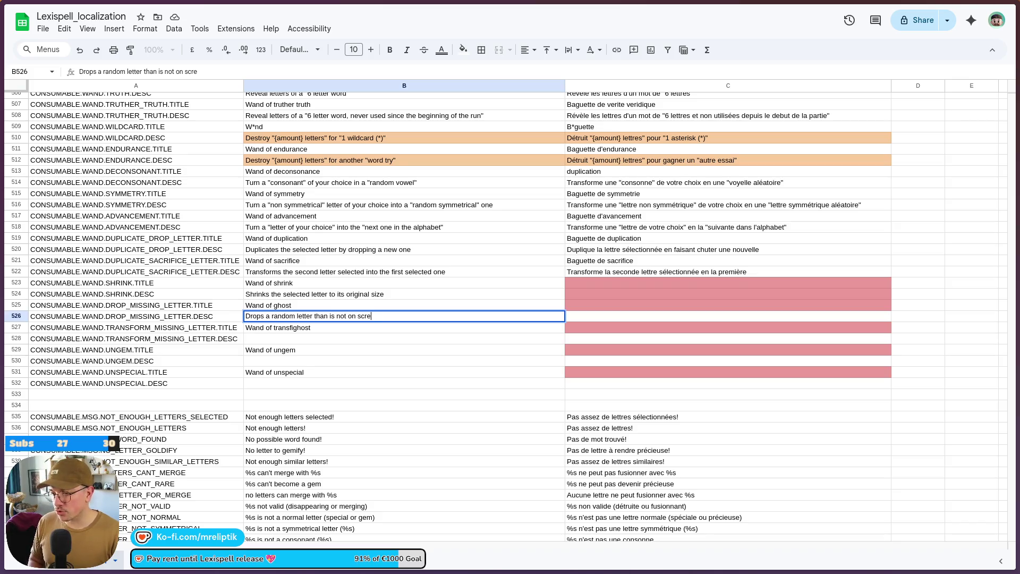
key("Return")
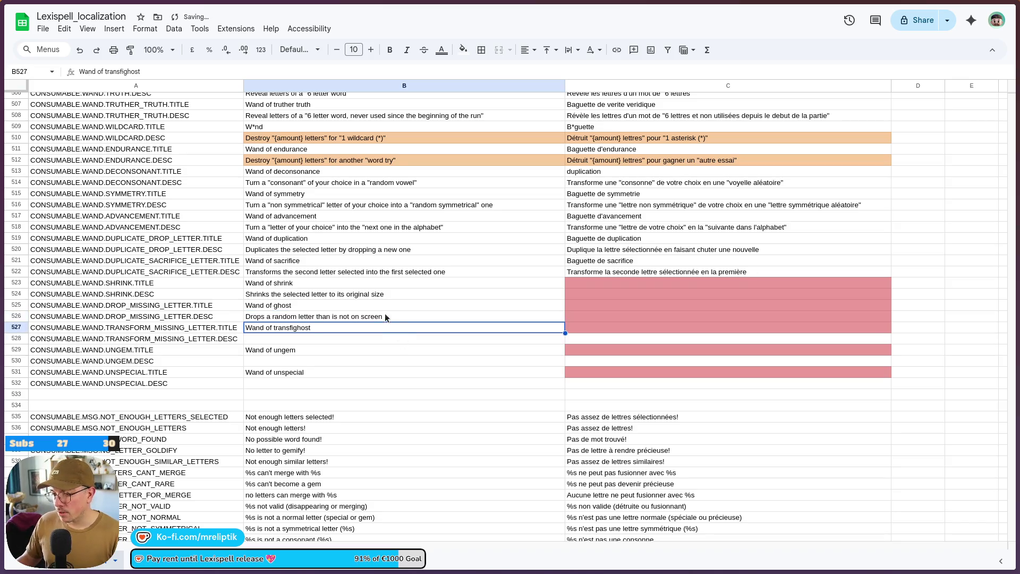
double_click(370, 316)
double_click(370, 316)
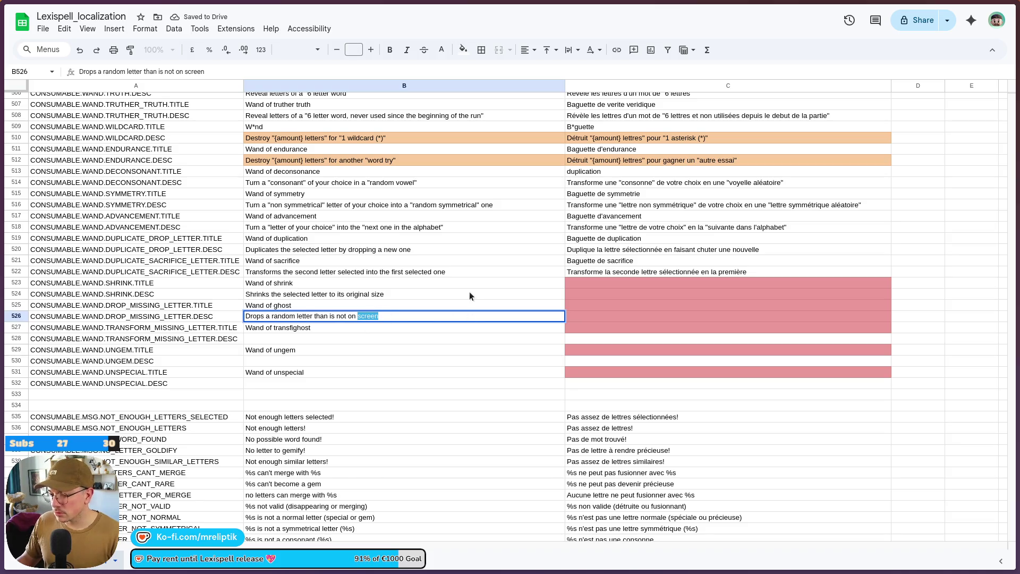
key("BackSpace")
key("BackSpace")
key("BackSpace")
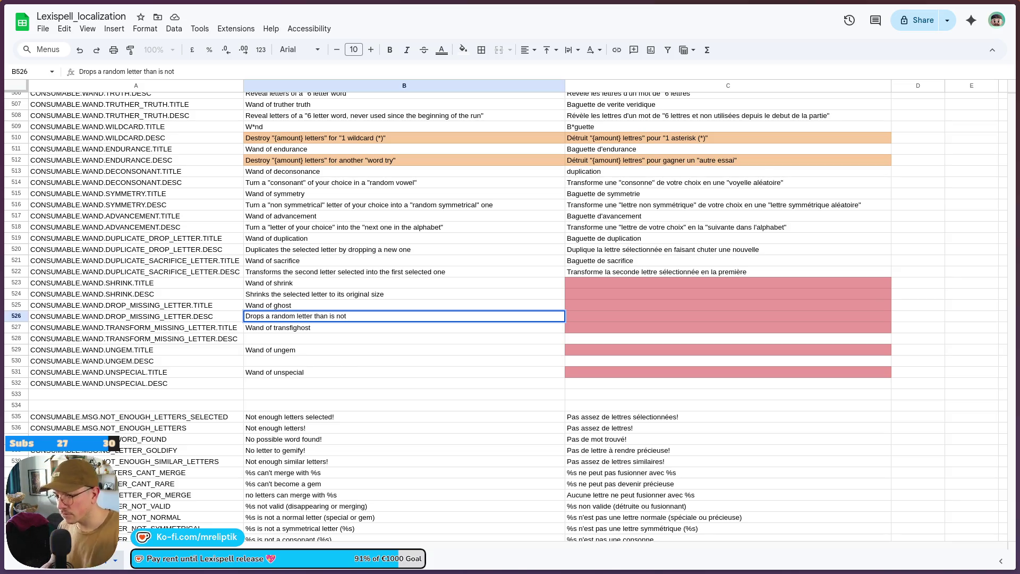
type("in tame")
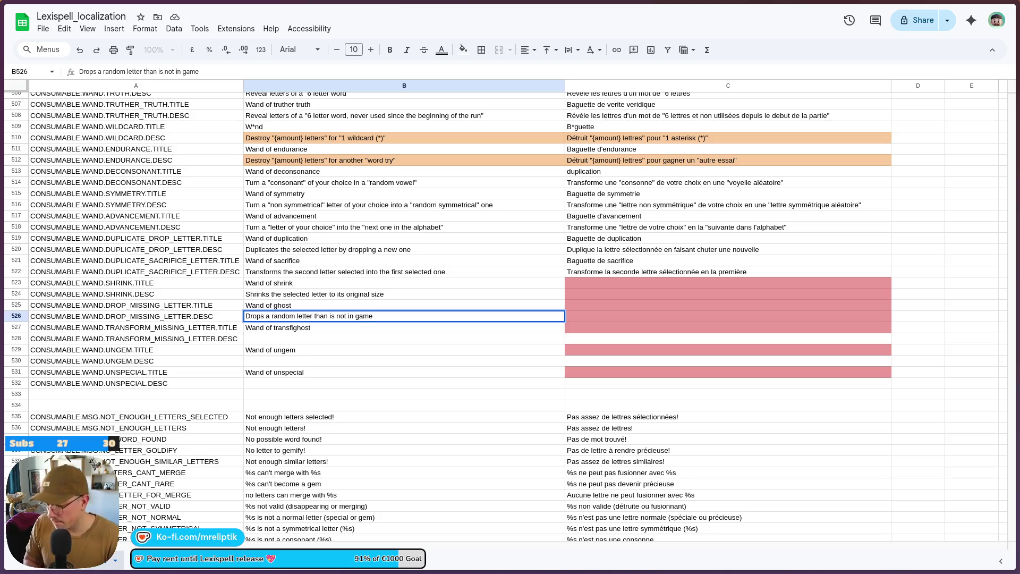
type("ight")
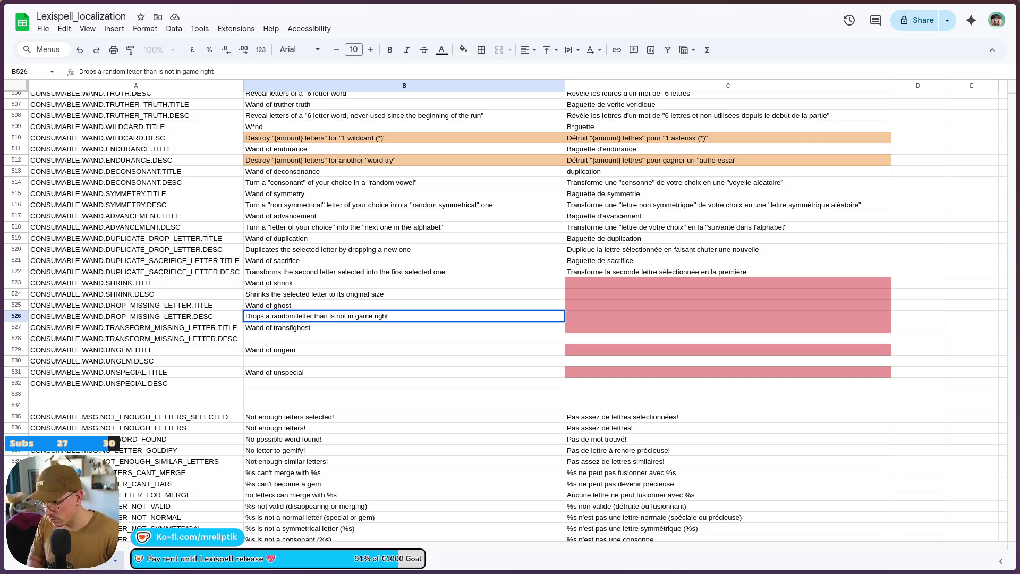
key("BackSpace")
key("BackSpace")
key("BackSpace")
key("Return")
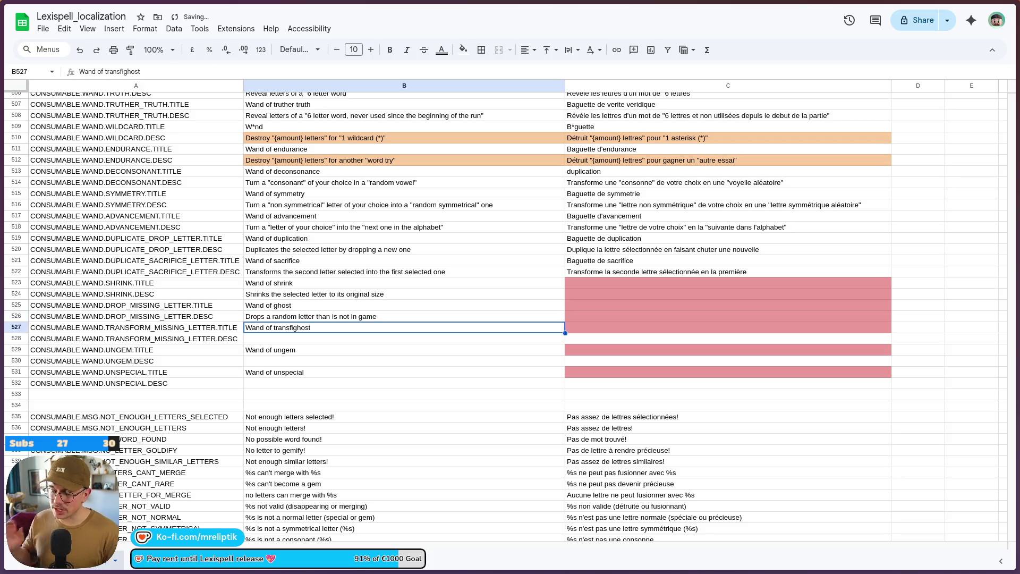
double_click(395, 315)
key("BackSpace")
key("Return")
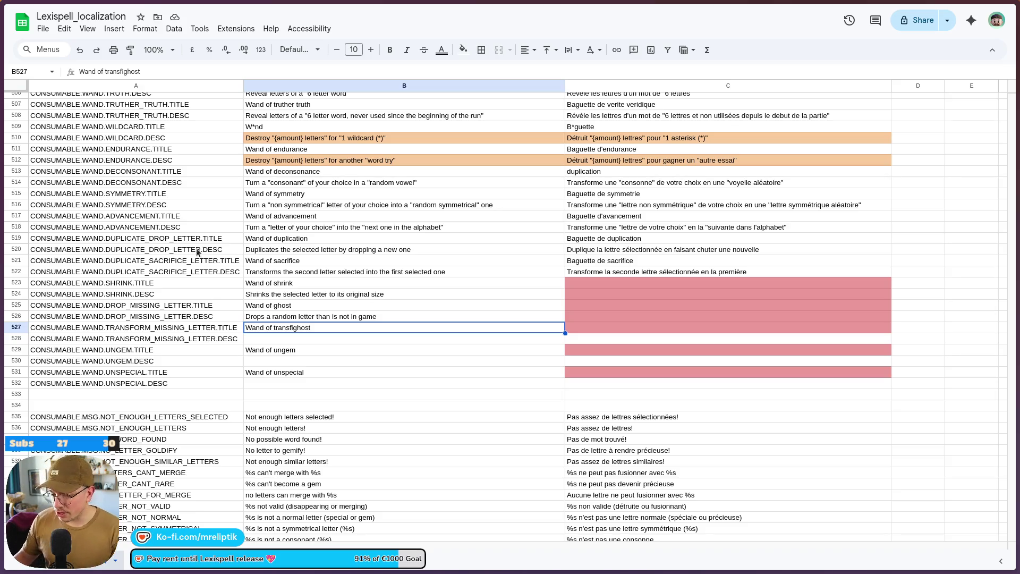
left_click(271, 340)
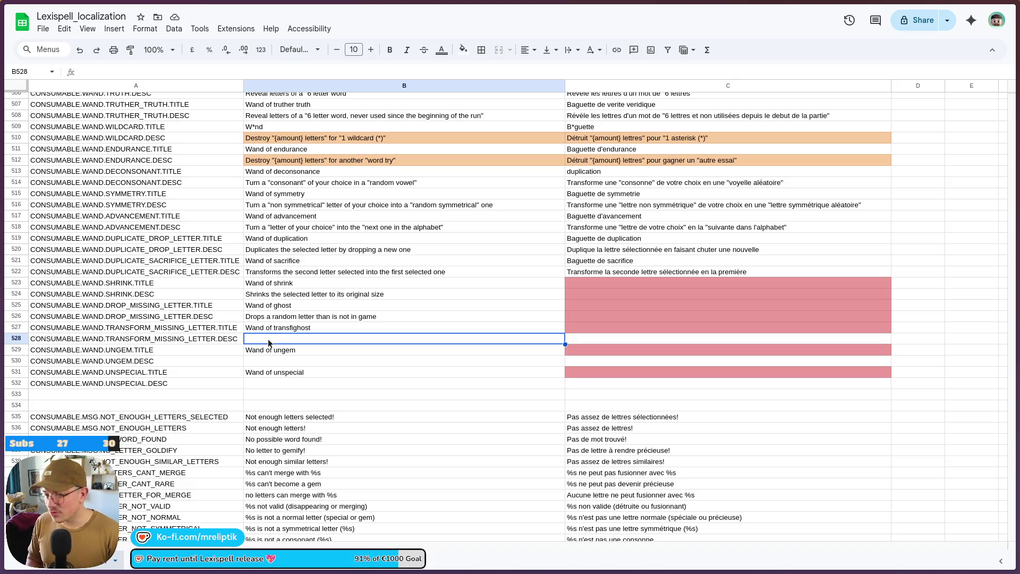
Step: Enter 'Transforms the selected letter into a random letter that is currently not in the game' in B528
type("Transforms")
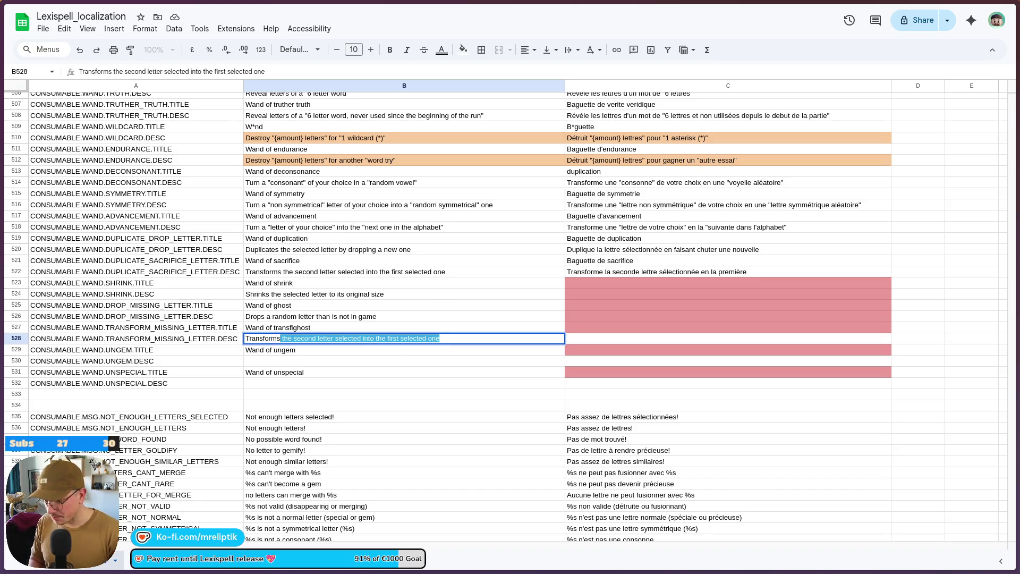
type(" a letter")
key("BackSpace")
key("BackSpace")
key("BackSpace")
type("the ")
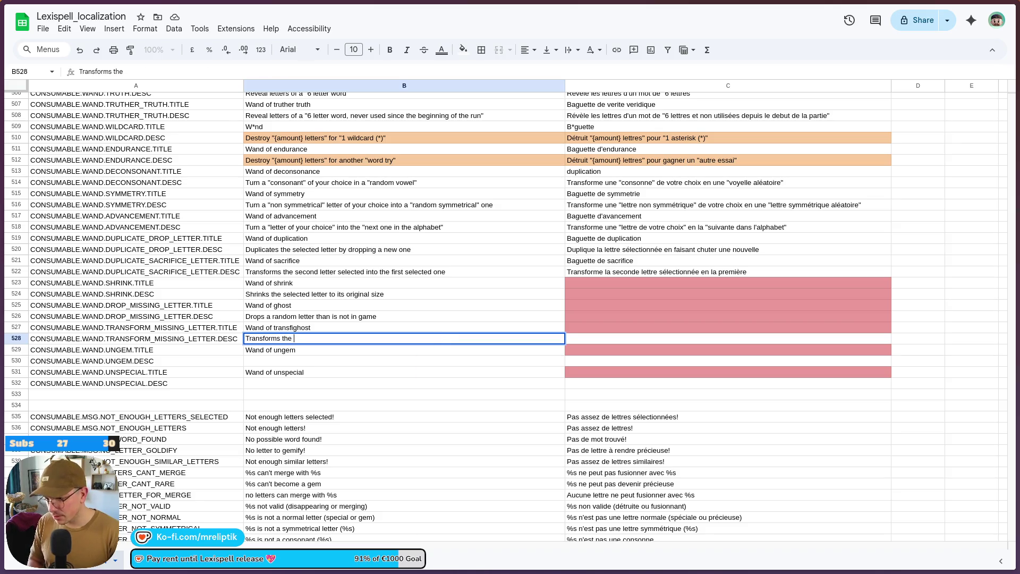
type("selected l")
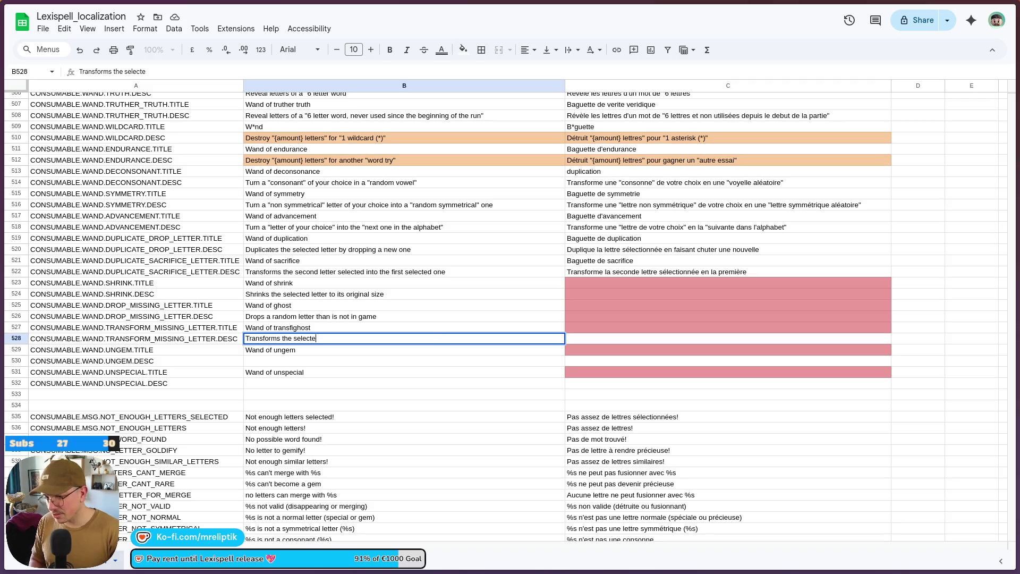
type("etter into ")
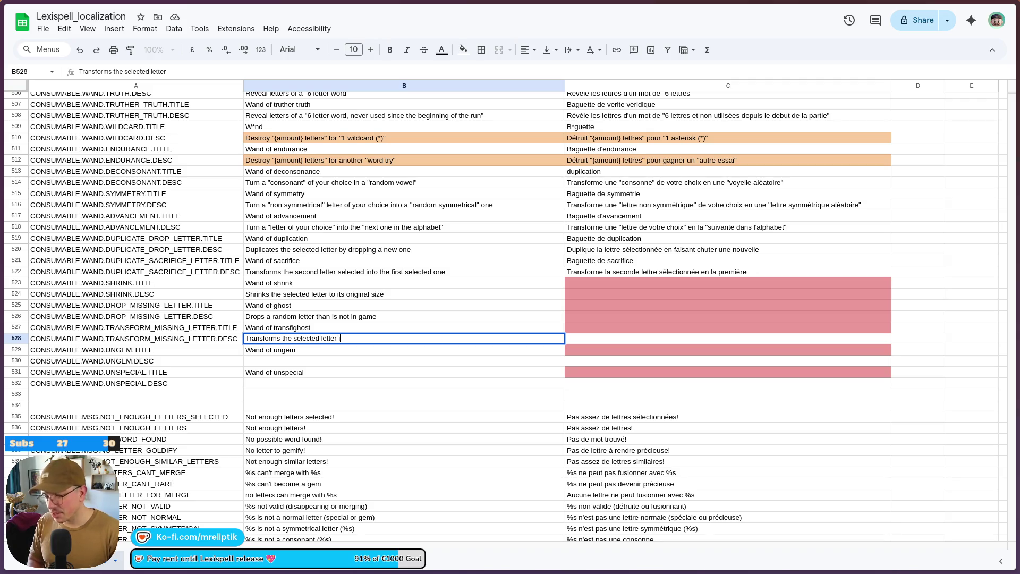
type("a random letter that ")
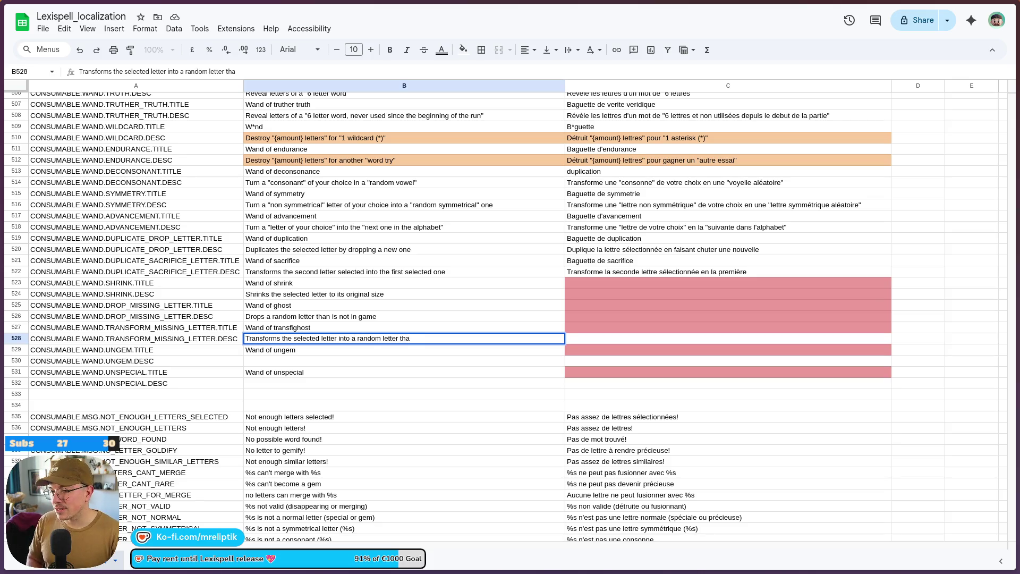
type("is not in the game")
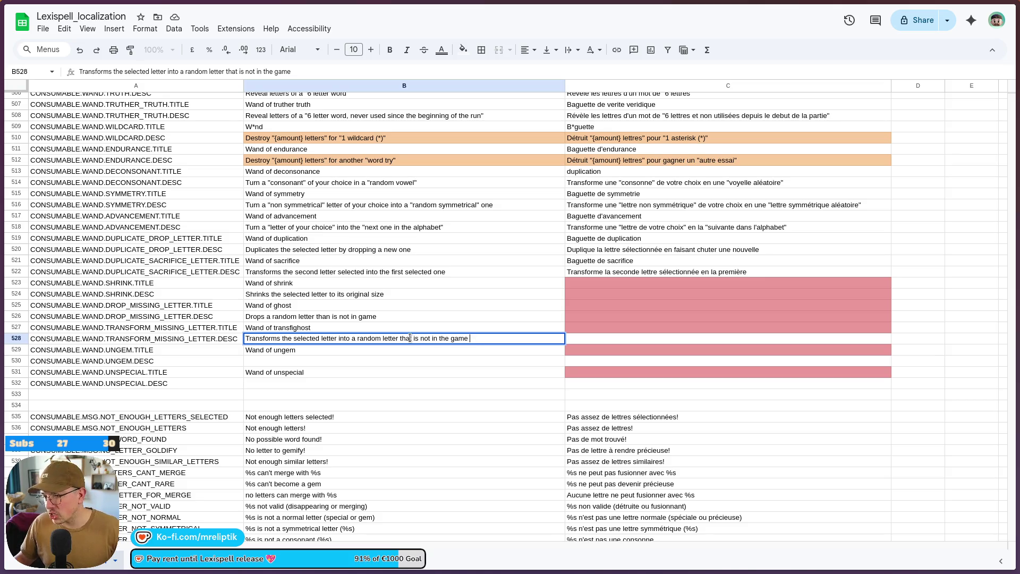
left_click(430, 339)
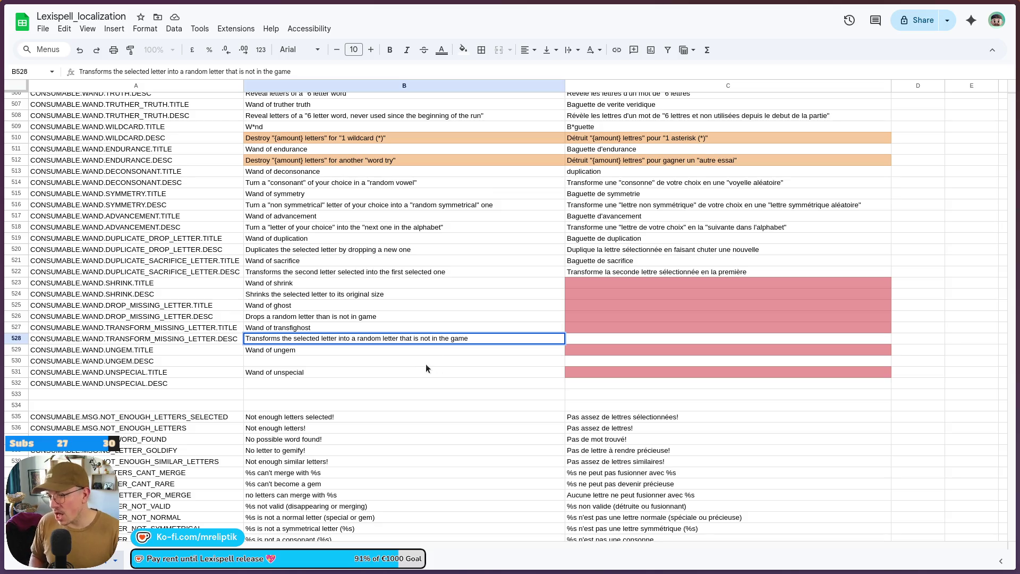
type("currentlmy")
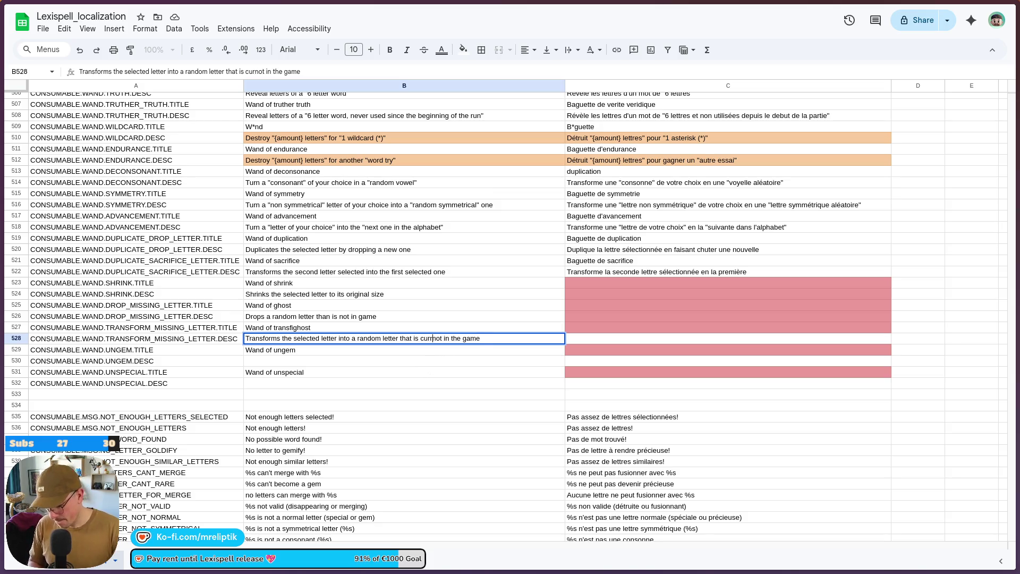
key("BackSpace")
key("BackSpace")
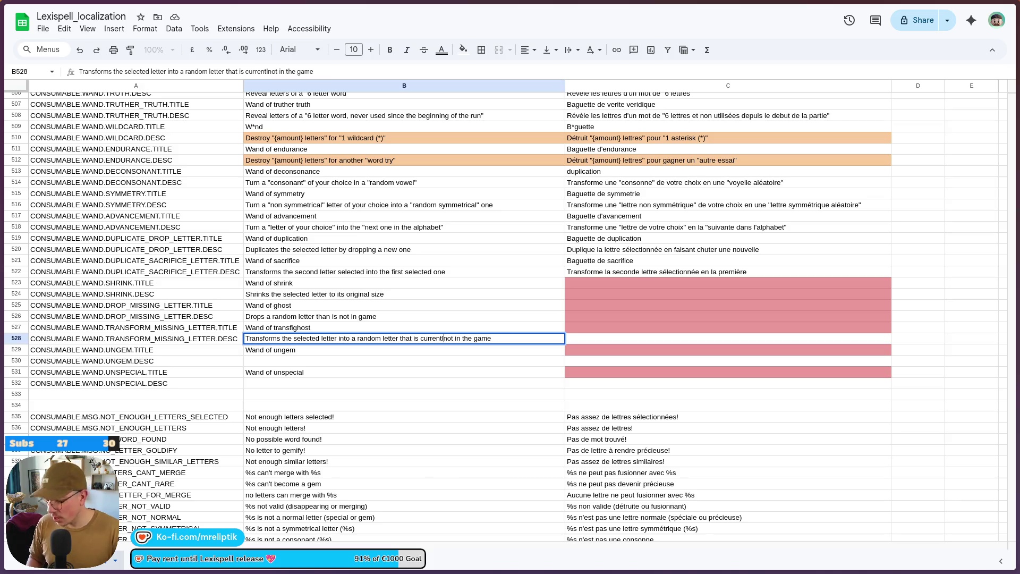
type("y")
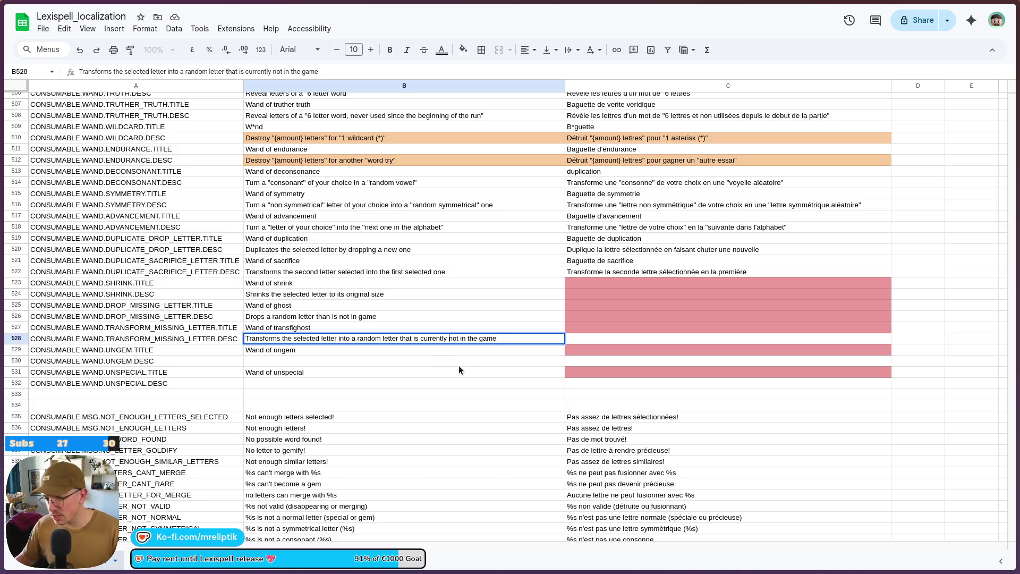
Step: Correct the typo 'than' to 'that' in the B526 description
left_click(317, 316)
double_click(318, 315)
key("Delete")
type("t")
key("Return")
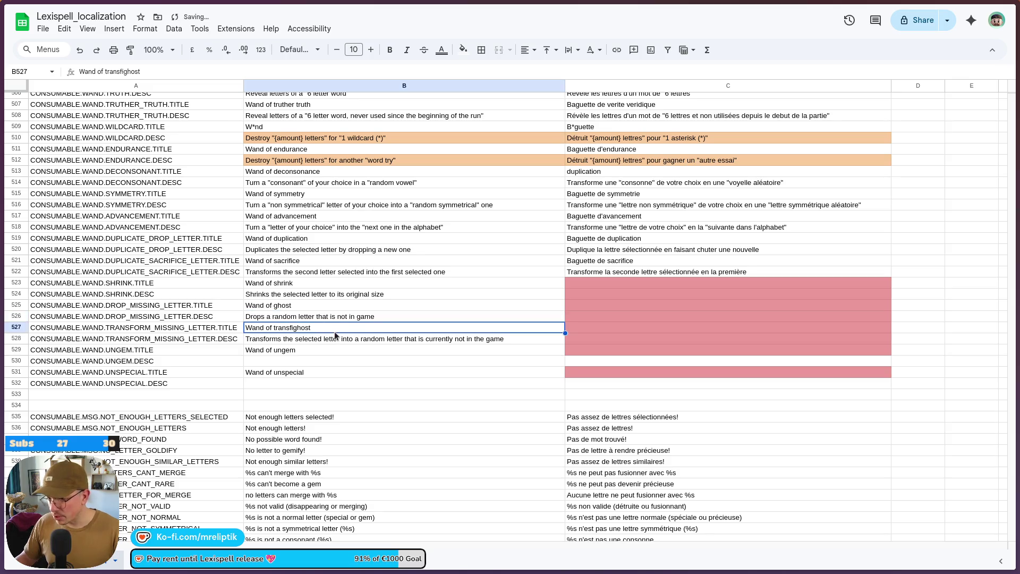
left_click(364, 342)
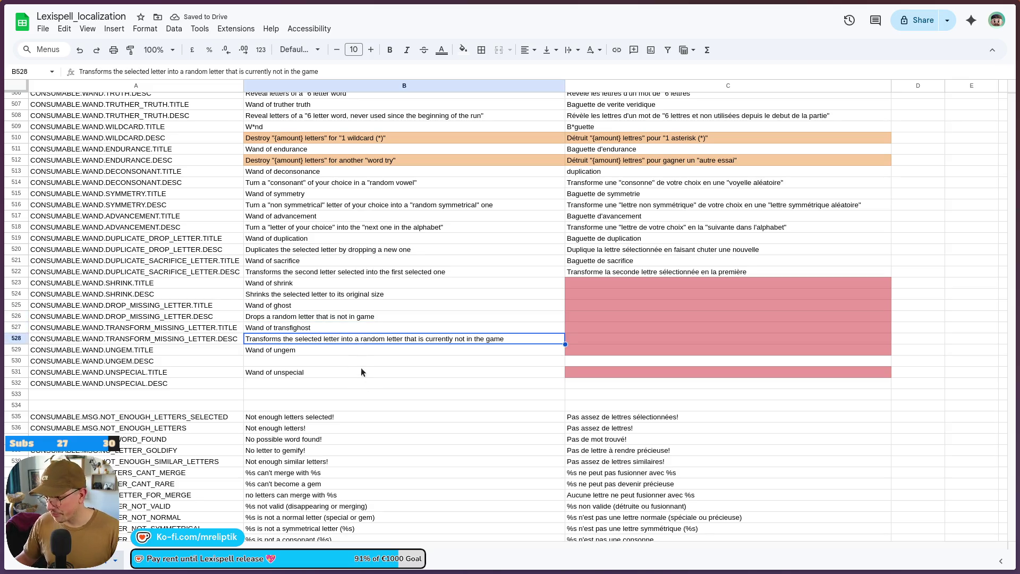
left_click(290, 362)
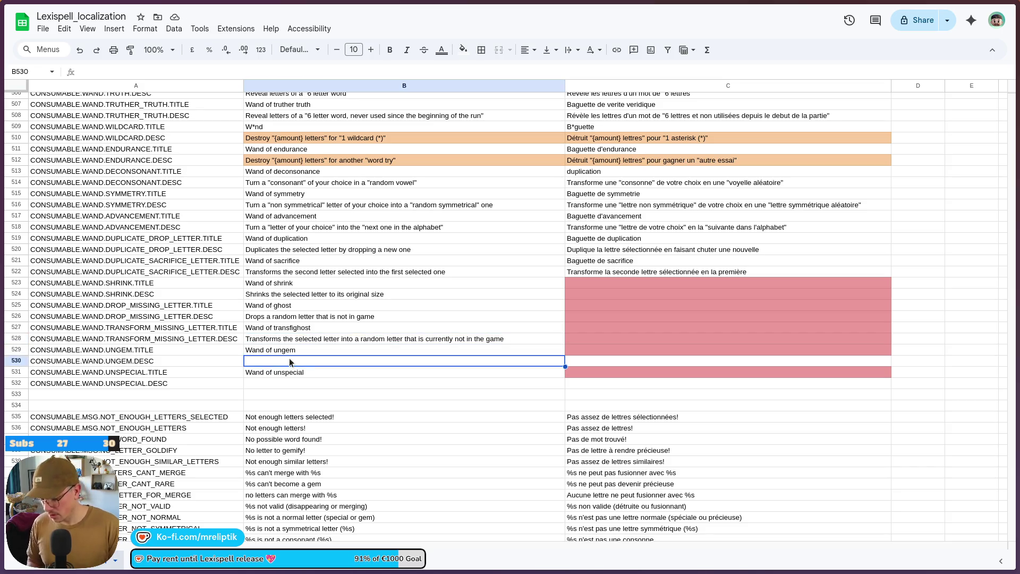
Step: Type 'Transforms a gem letter into 4 random letters' into B530
type("Transforms a")
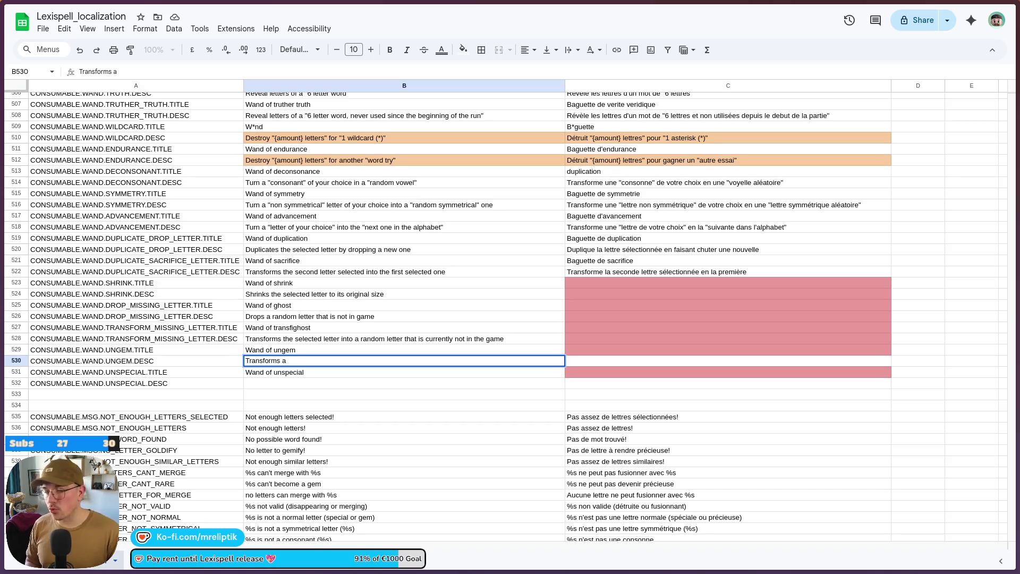
type("gem let")
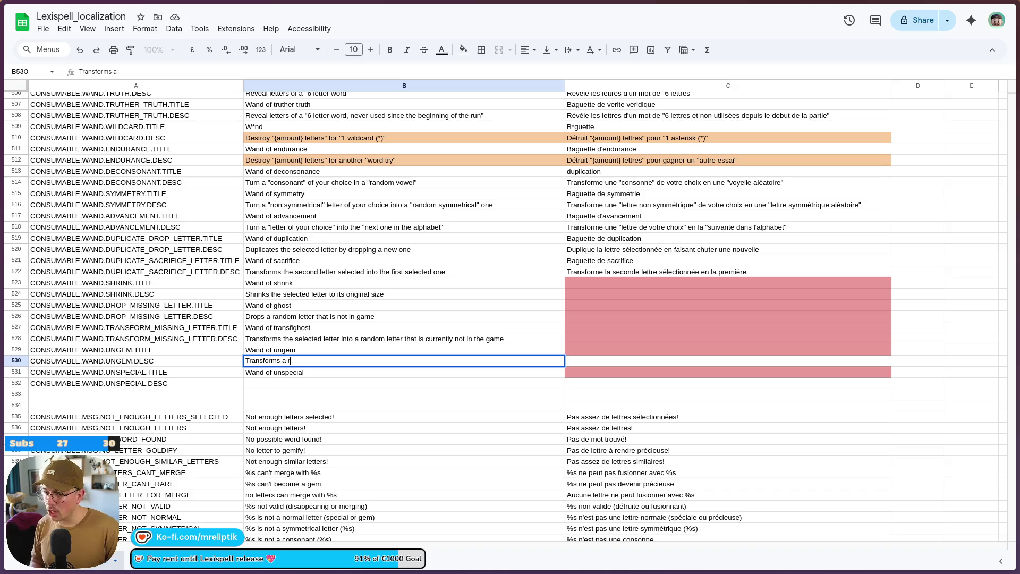
type("ter into 4 ")
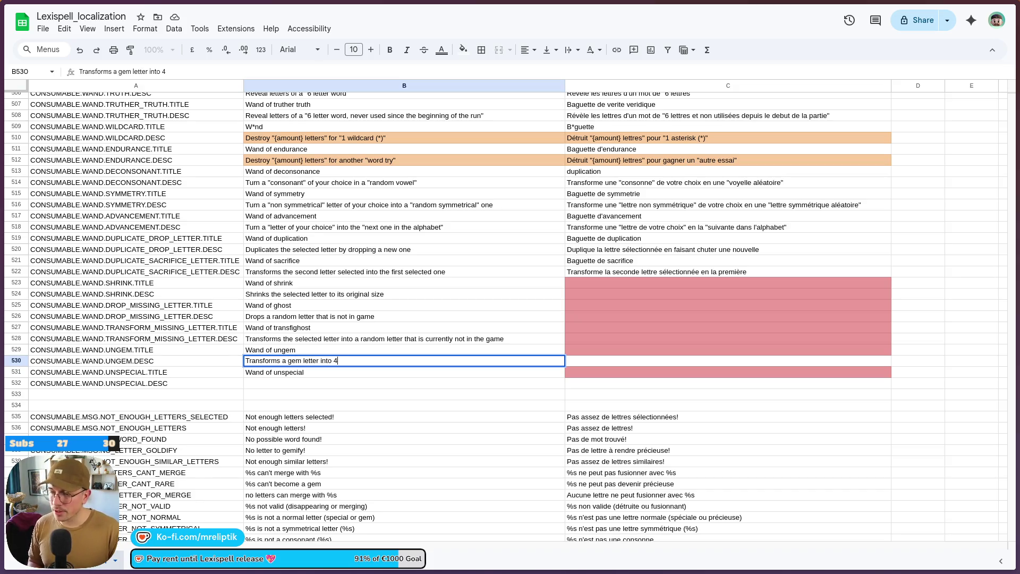
type("random le")
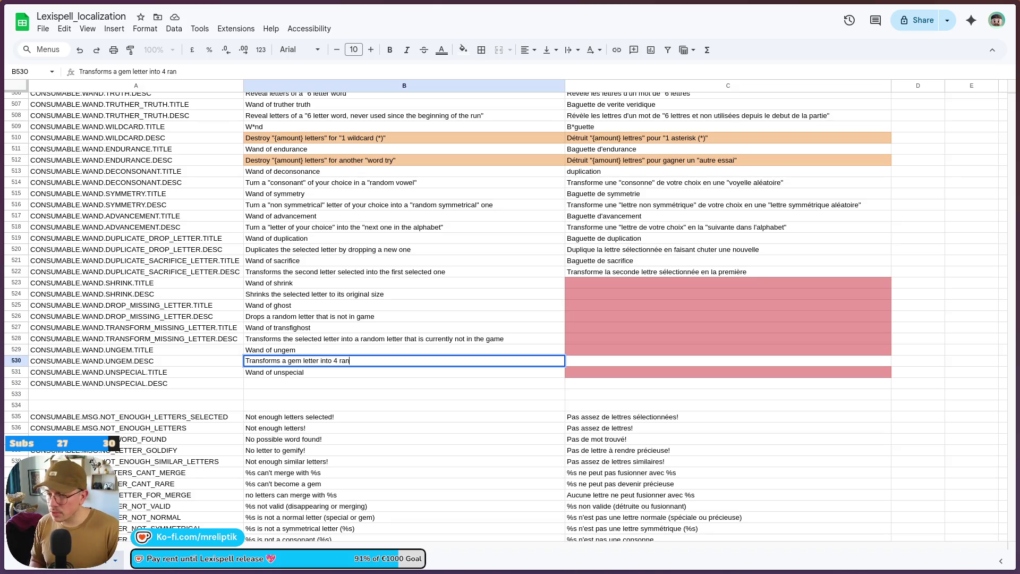
type("tters")
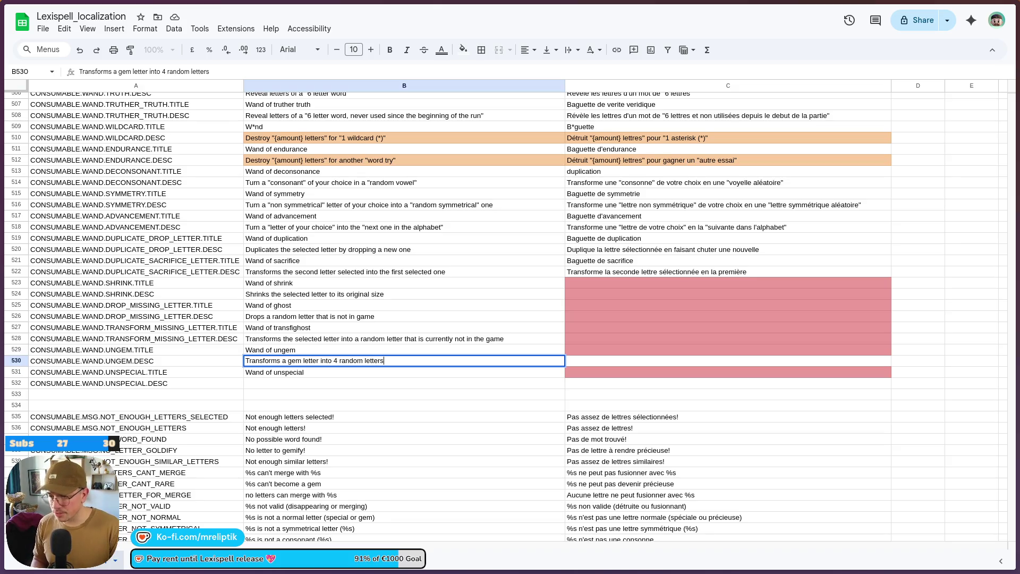
left_click(136, 361)
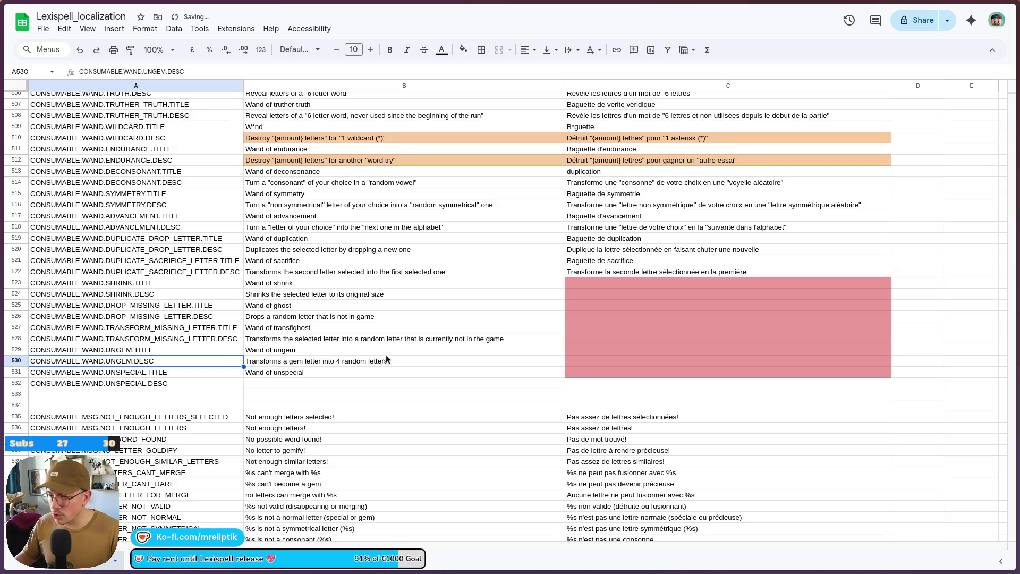
Step: Rework B530 so the phrase reads "4 nomal random" inside double quotes
double_click(367, 361)
type("nom")
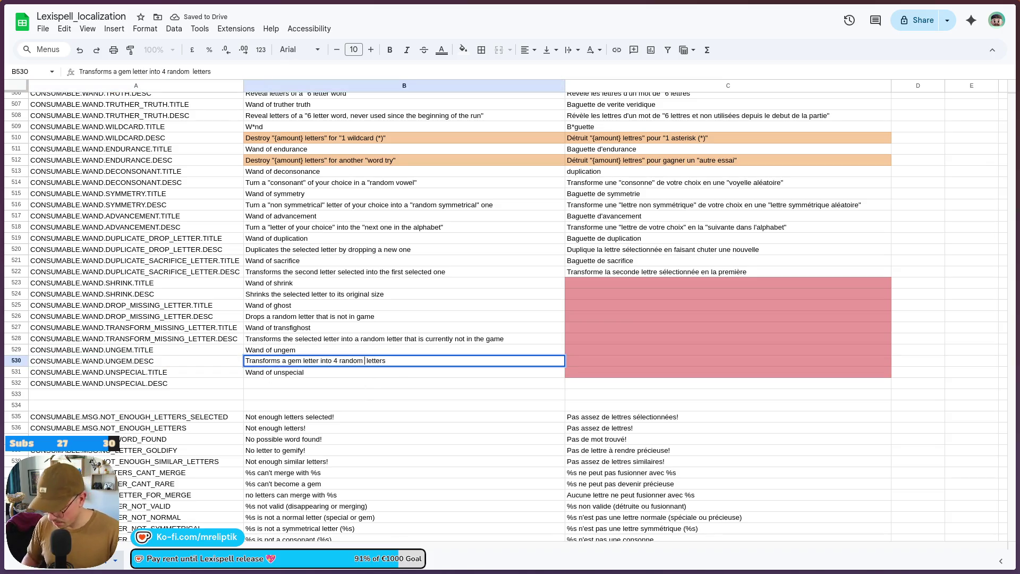
type("al\"")
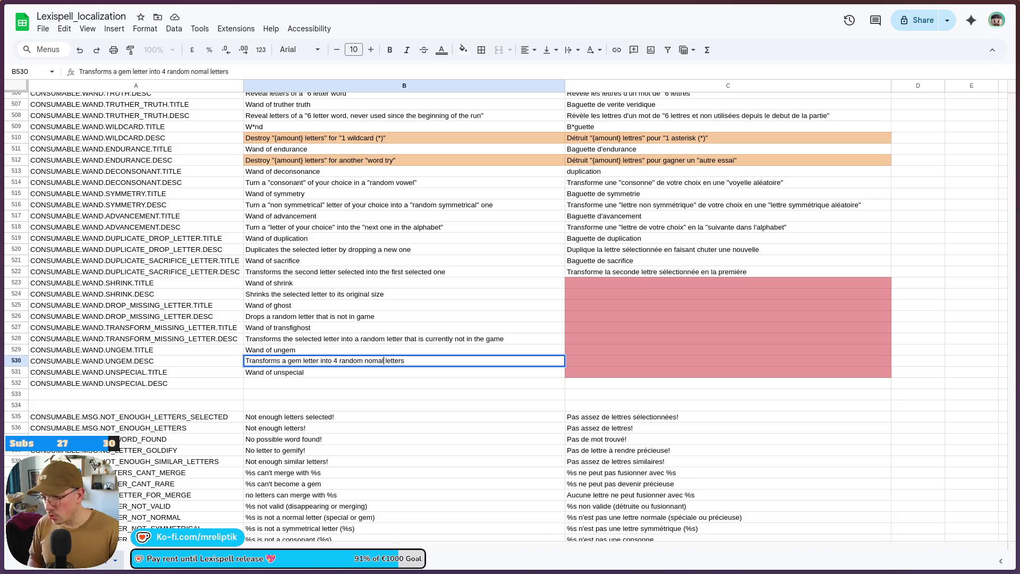
double_click(351, 361)
key("BackSpace")
key("BackSpace")
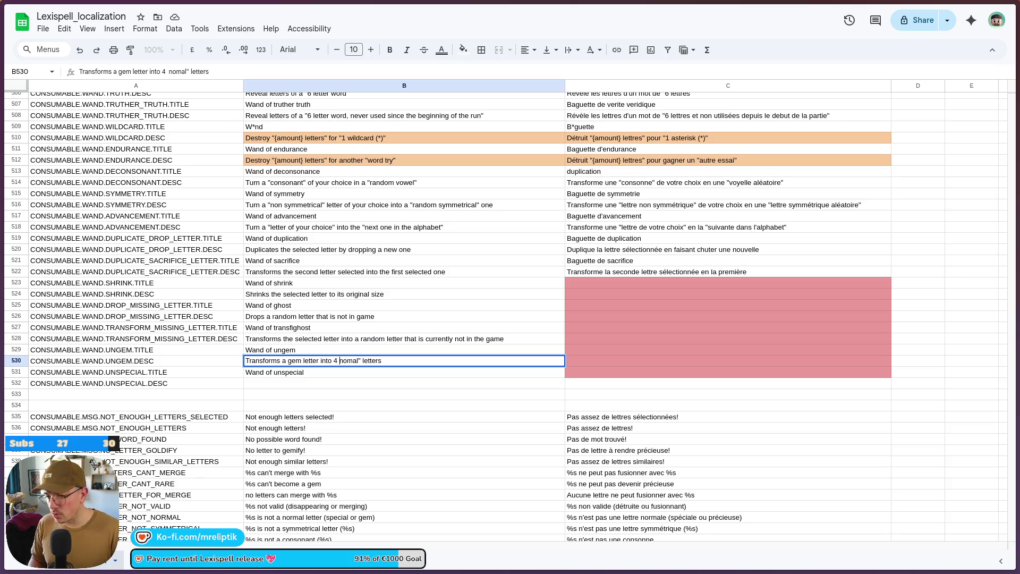
type("random")
left_click(339, 361)
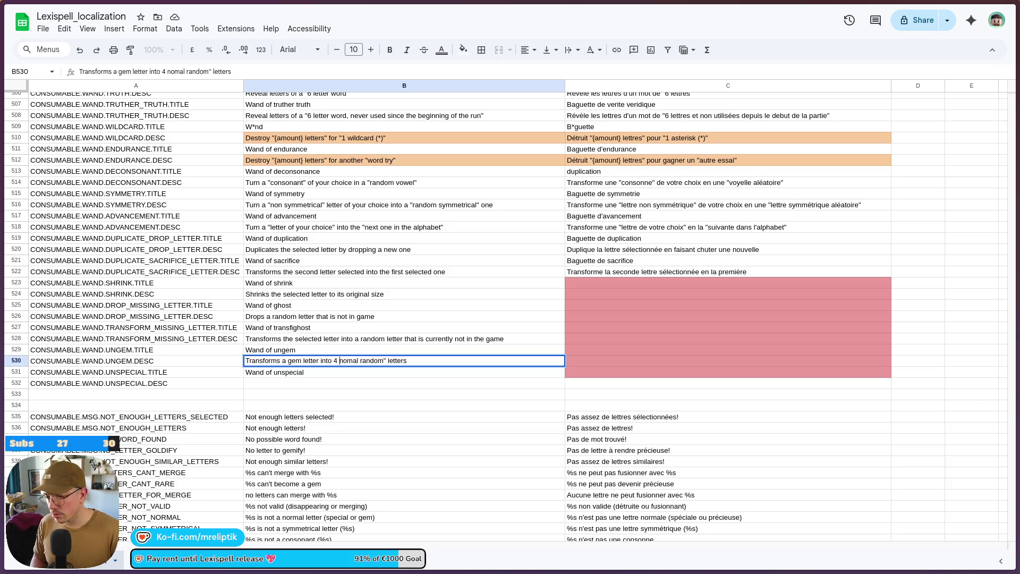
type("\"")
left_click(306, 336)
key("Return")
key("Escape")
key("Up")
key("Up")
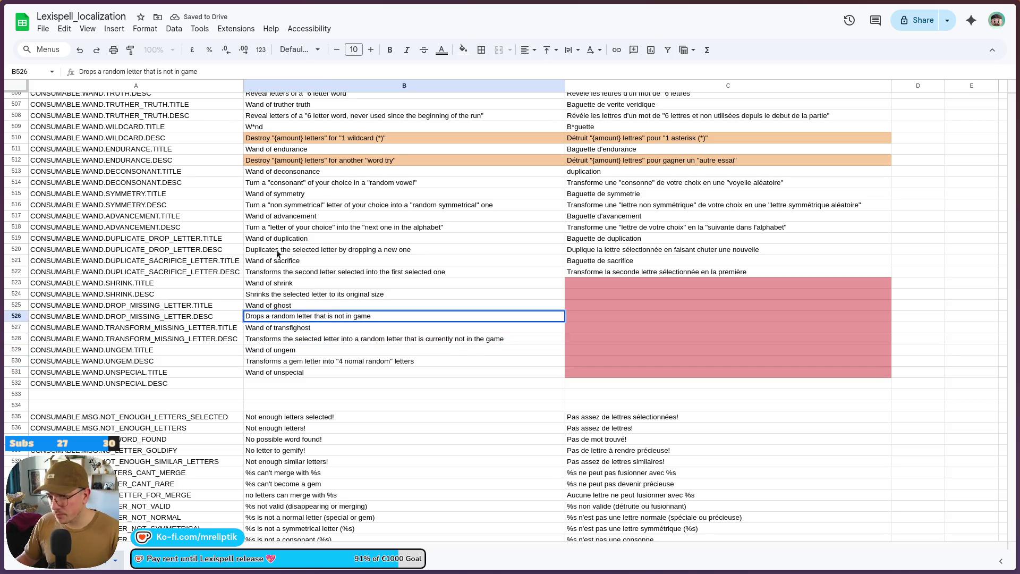
Step: Wrap 'Duplicates' and the closing 'dropping' phrase of B520 in double quotes
double_click(323, 249)
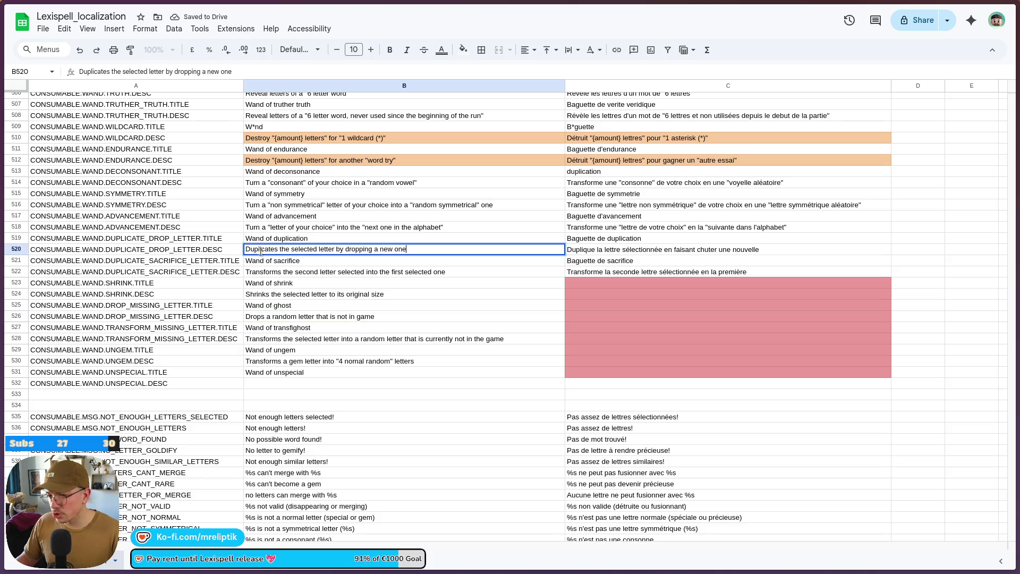
left_click(346, 249)
type("\"")
key("End")
type("\"")
left_click(276, 249)
type("\"")
double_click(245, 250)
left_click(245, 249)
type("\"")
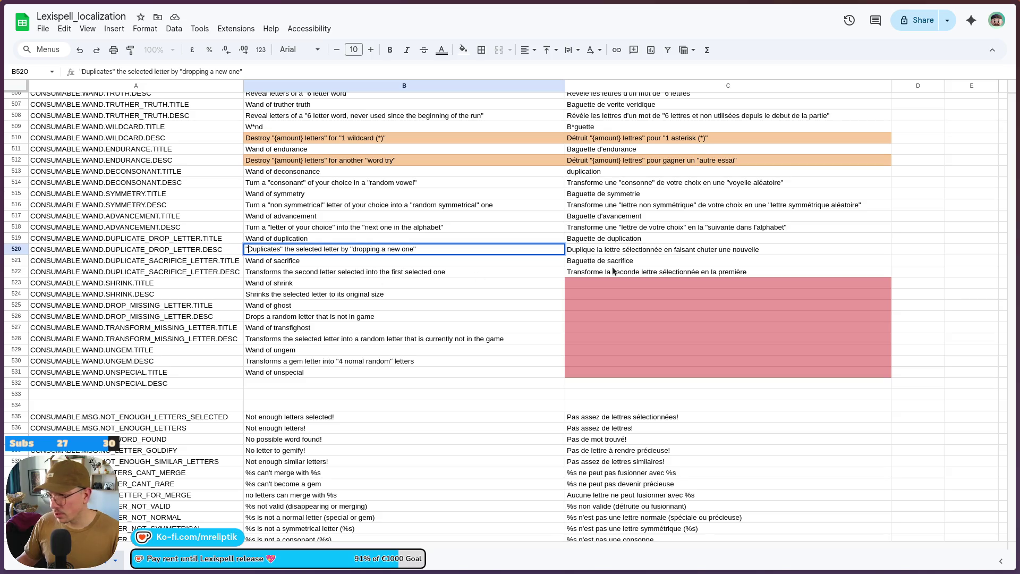
left_click(583, 254)
Step: Add matching double quotes around 'Duplique' and the 'chuter' phrase in French cell C520
double_click(599, 249)
type("\"")
key("Home")
type("\"")
left_click(666, 249)
left_click(699, 249)
type("\"")
left_click(784, 249)
type("\"")
left_click(460, 270)
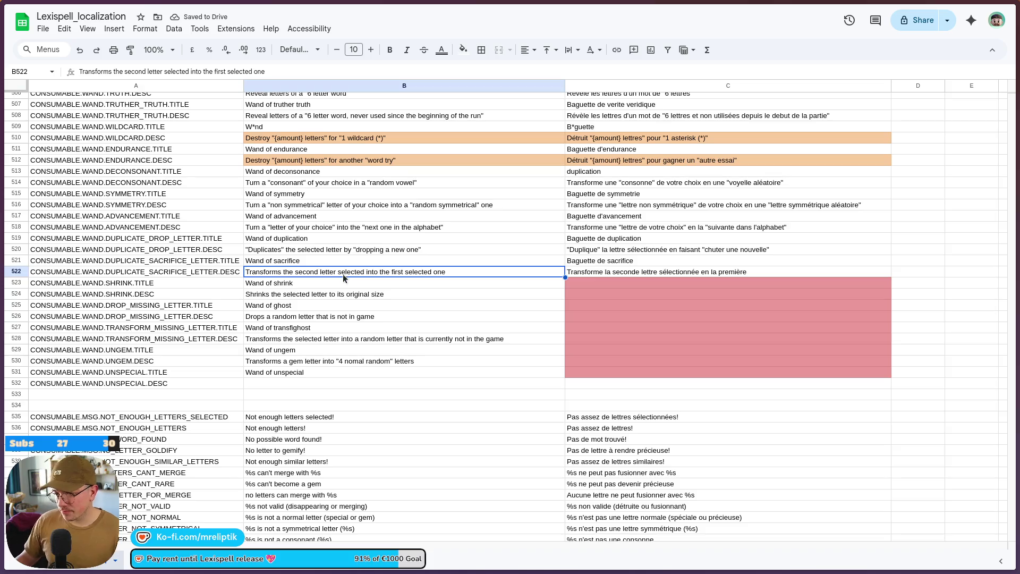
Step: Quote "second letter" and "first selected one" in the B522 description
double_click(385, 270)
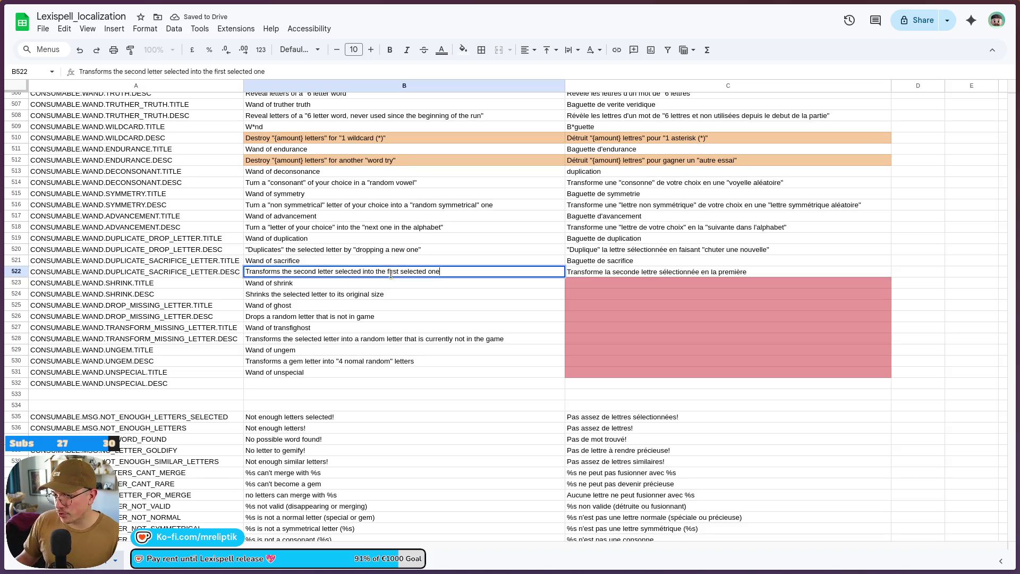
left_click(388, 271)
type("\"")
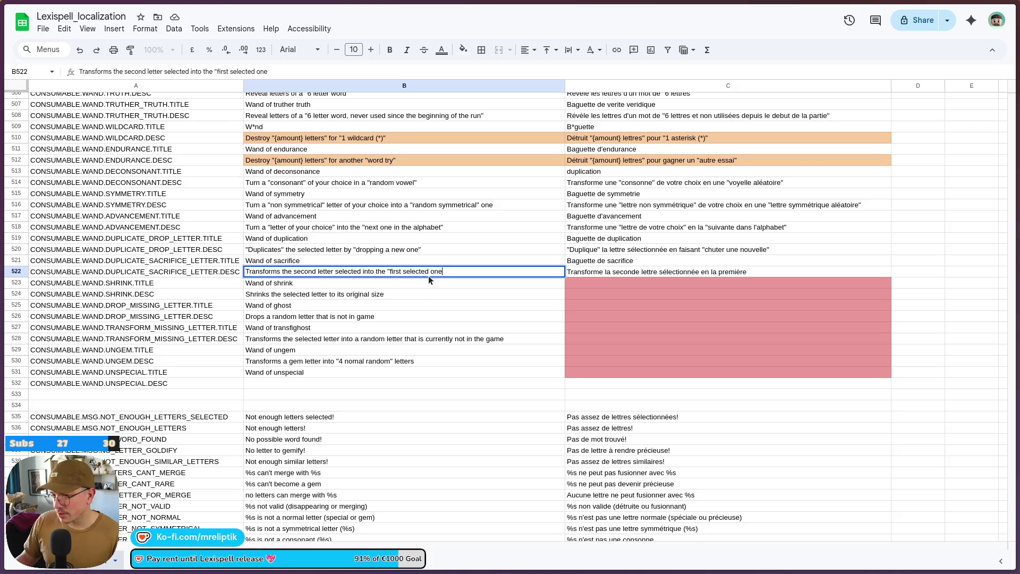
key("End")
type("\"")
left_click(336, 271)
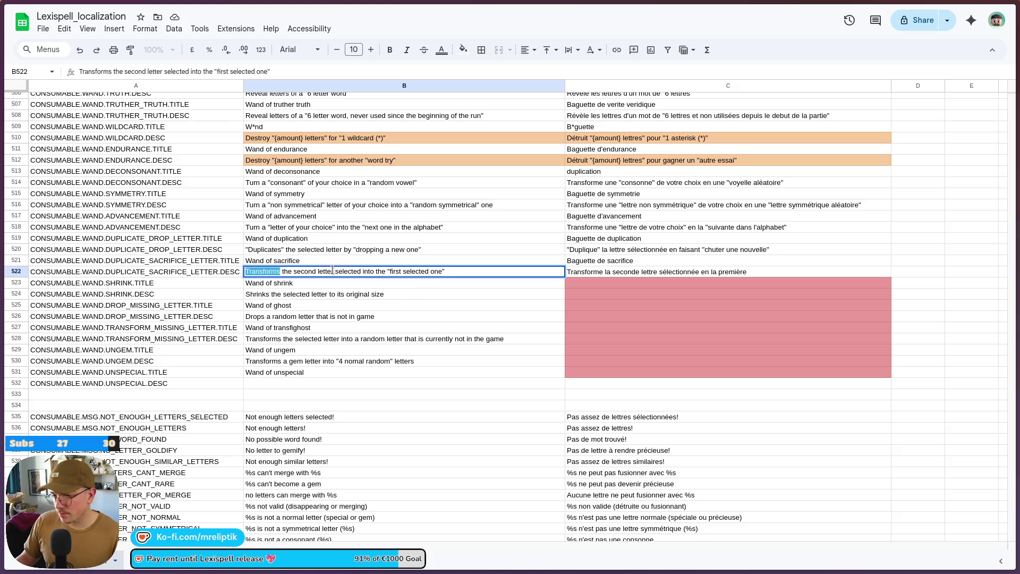
type("\"")
left_click(294, 271)
type("\"")
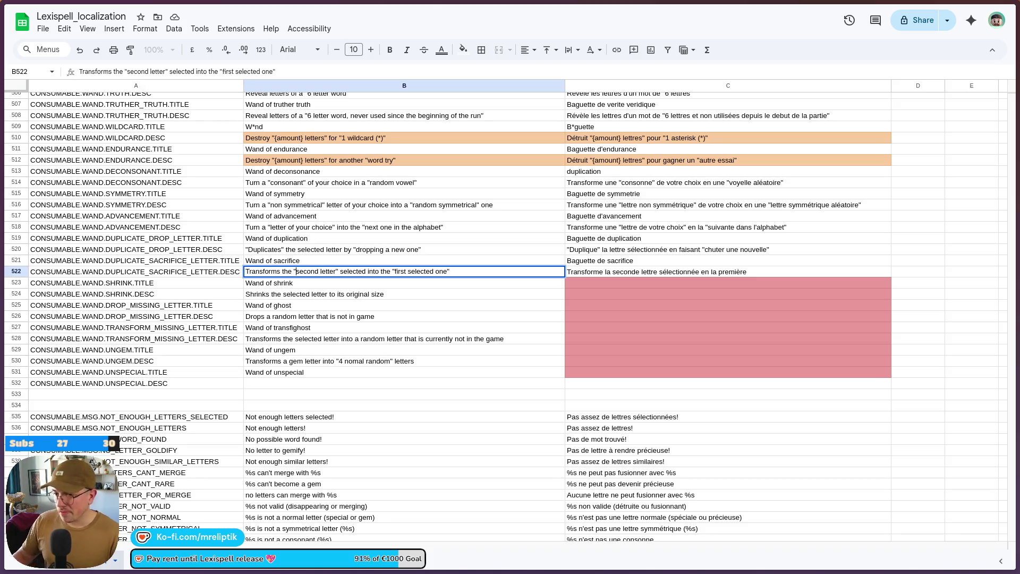
key("Return")
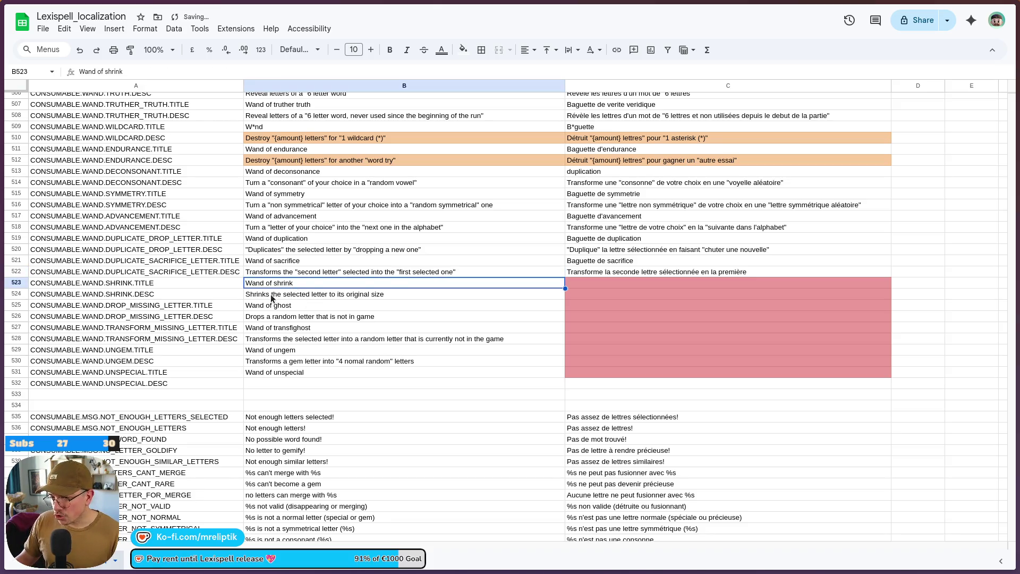
Step: Wrap 'Shrinks' in double quotes in the B524 description
double_click(271, 296)
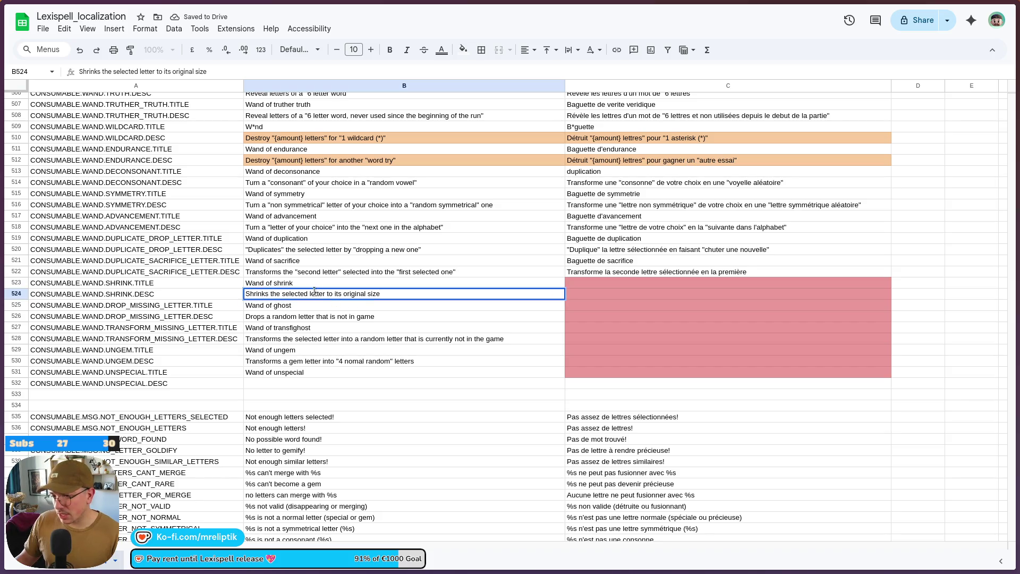
left_click(282, 293)
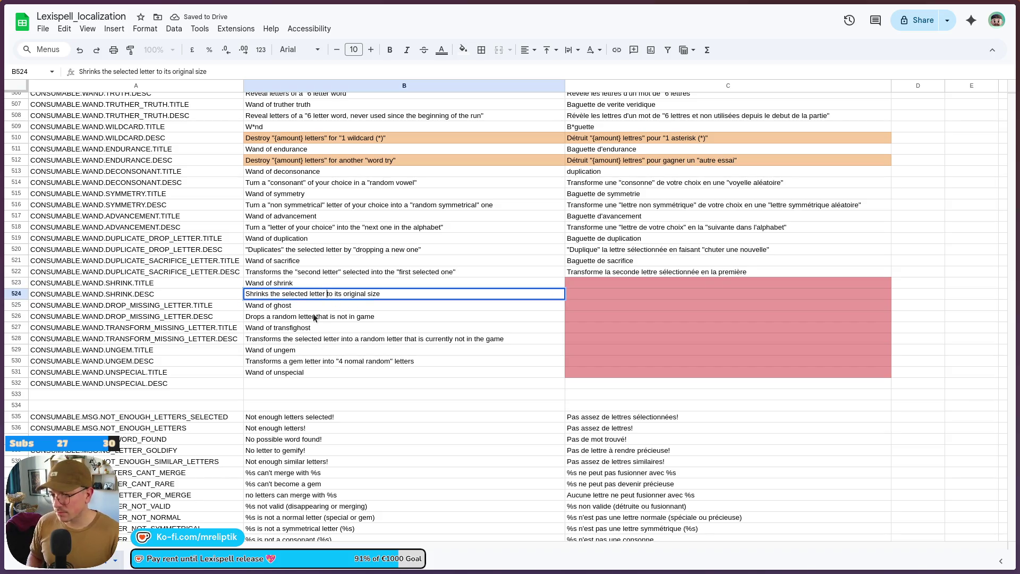
type("\"")
key("Home")
type("\"")
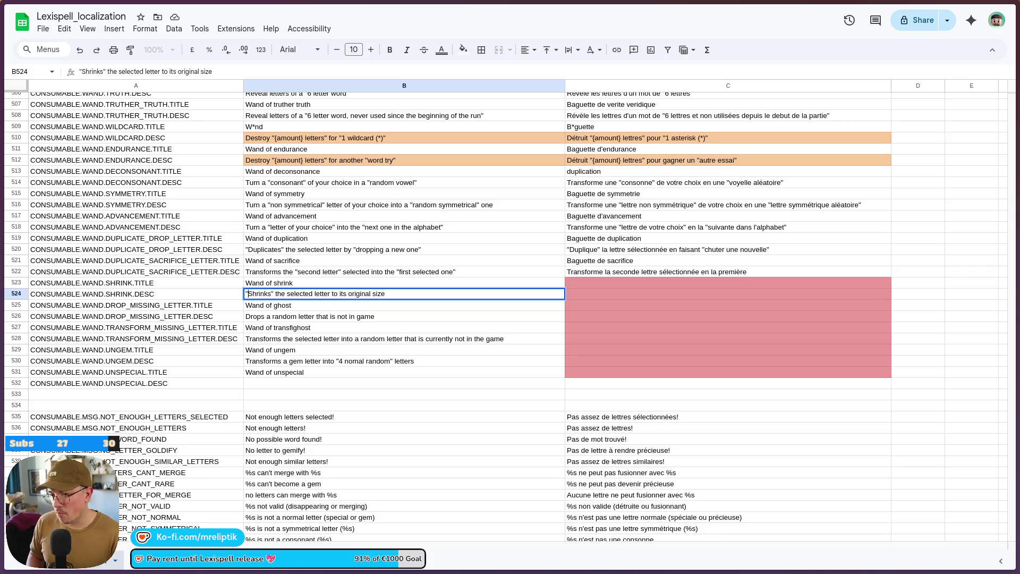
left_click(294, 328)
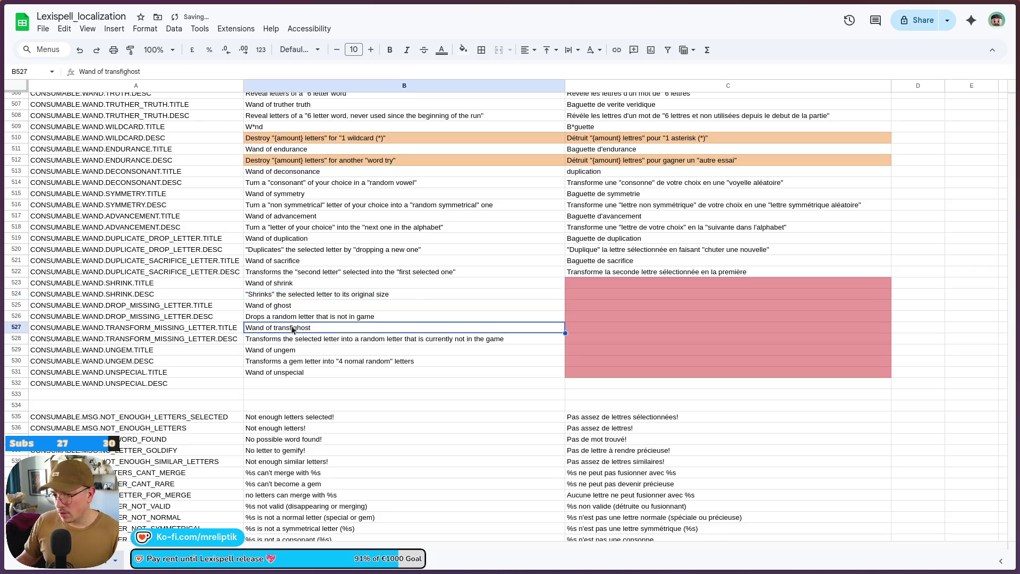
Step: Quote "a random letter" in B526 and insert 'currently' to form "currently not in game"
left_click(309, 316)
double_click(270, 316)
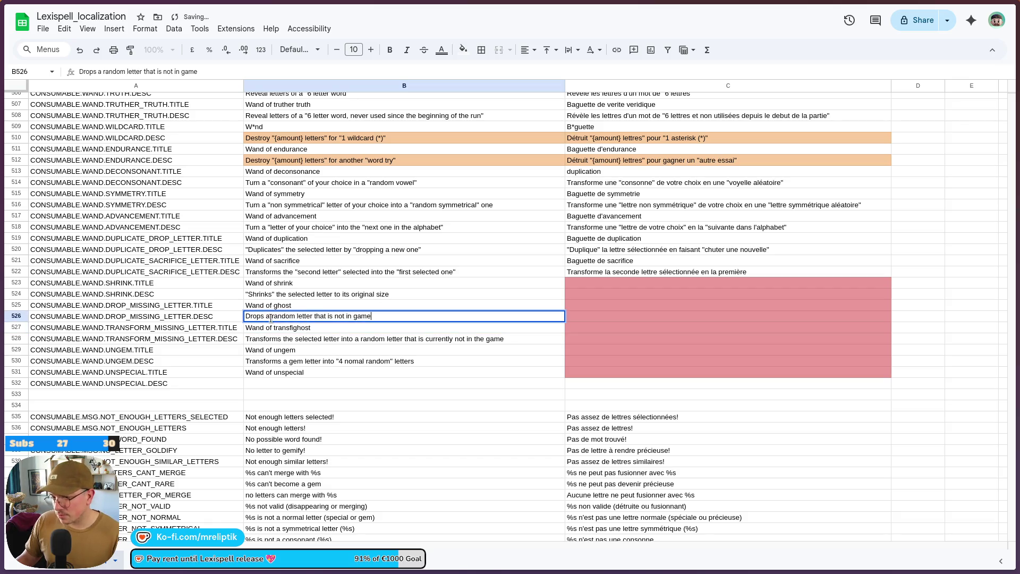
key("Left")
type("\"")
key("Right")
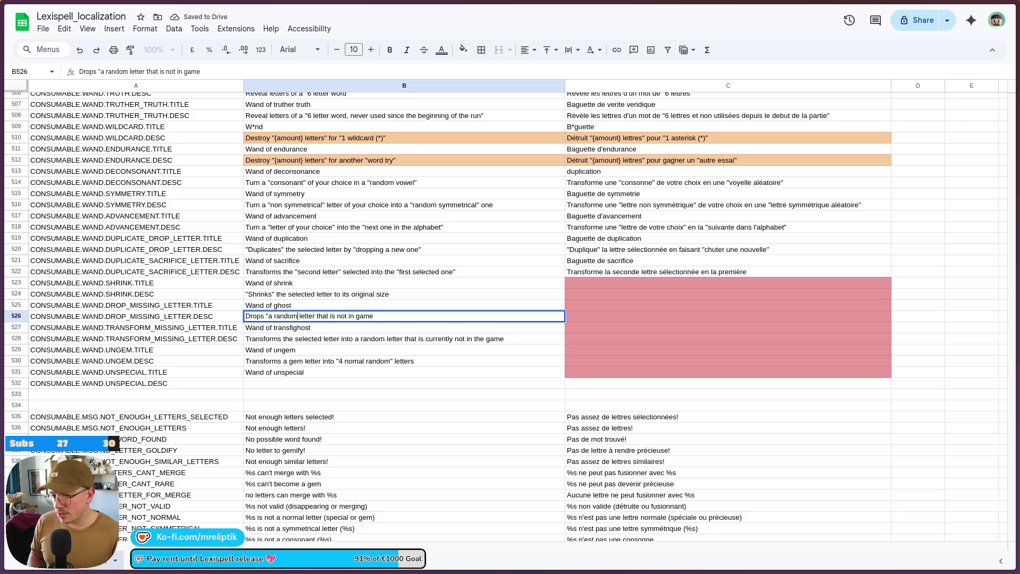
type("\"")
left_click(338, 316)
type("\"")
left_click(359, 316)
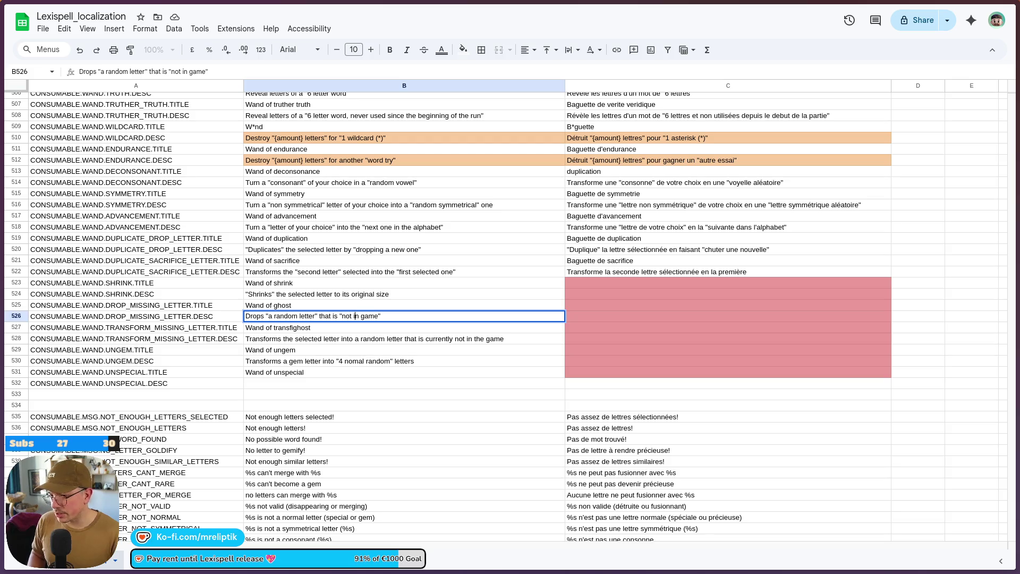
type("currently")
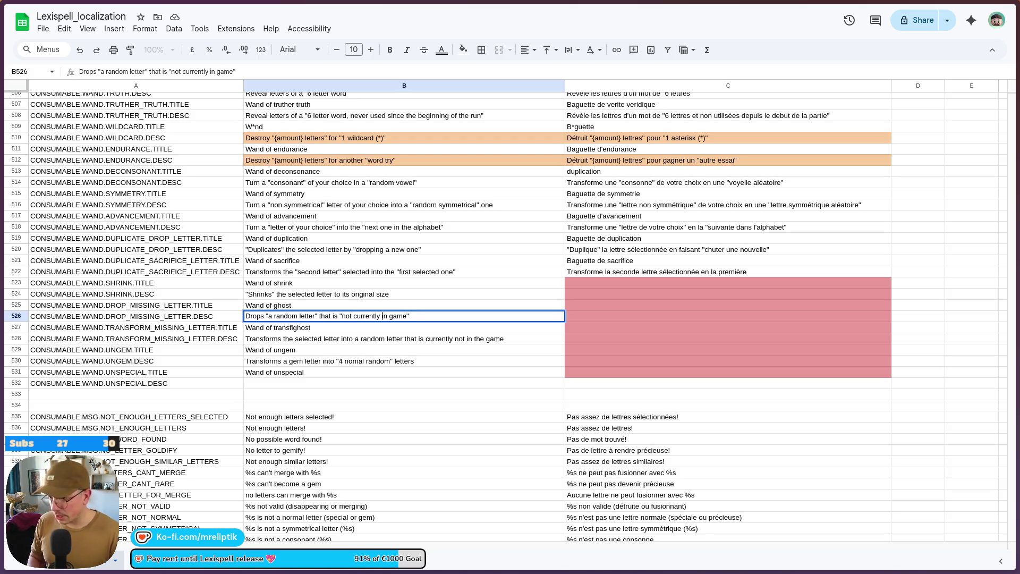
key("BackSpace")
key("BackSpace")
key("BackSpace")
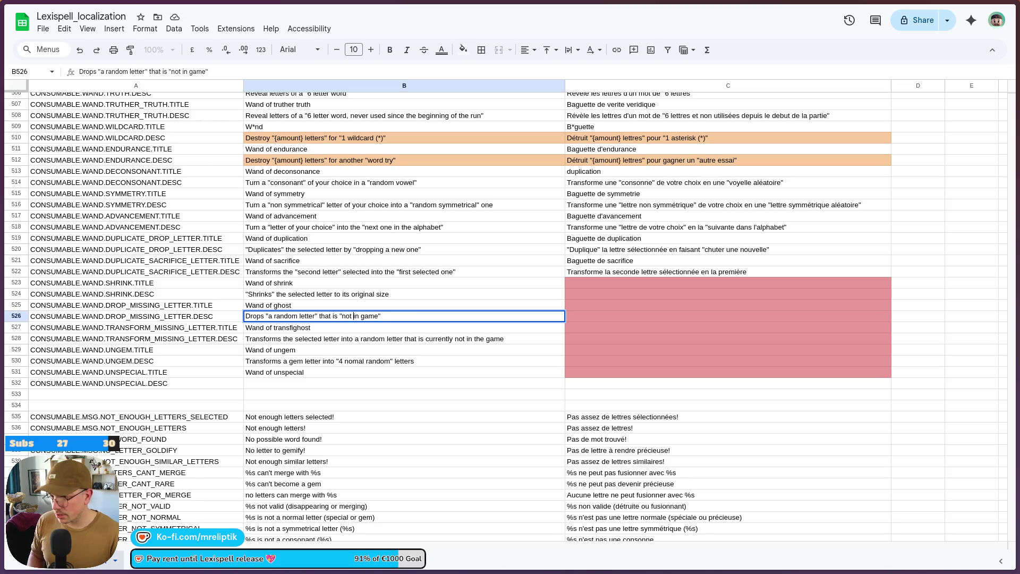
type("random")
key("ctrl+shift+Left")
type("cr")
key("BackSpace")
type("urrently")
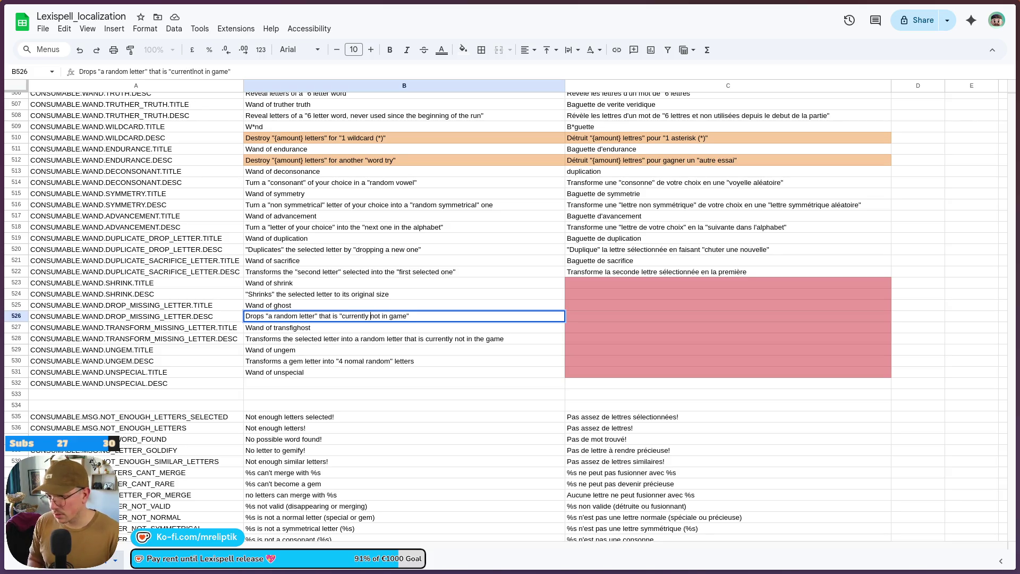
key("Return")
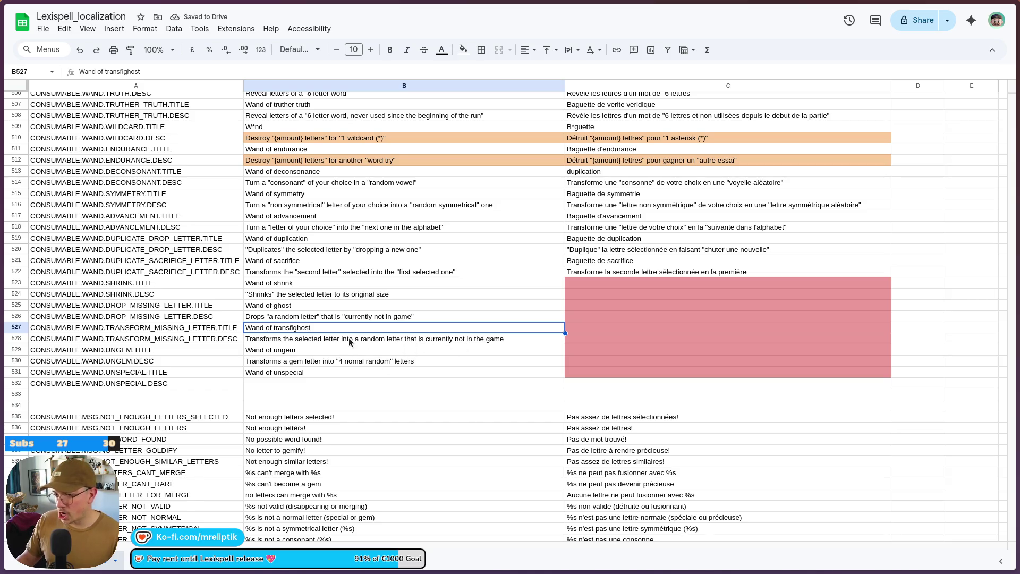
Step: Quote "a random letter" and "currently not in the game" in the B528 description
double_click(428, 341)
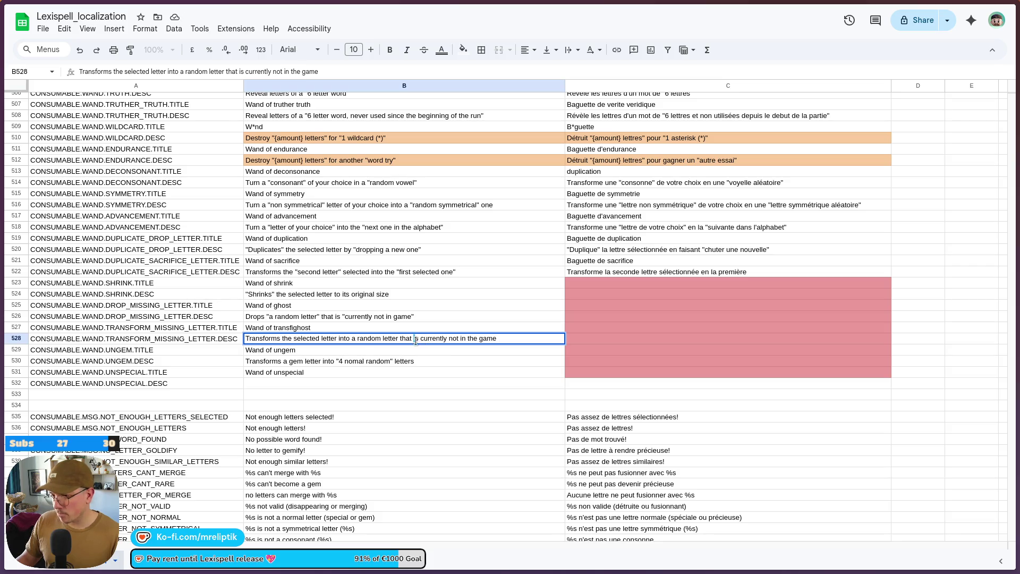
left_click(422, 338)
type("\"")
key("End")
type("\"")
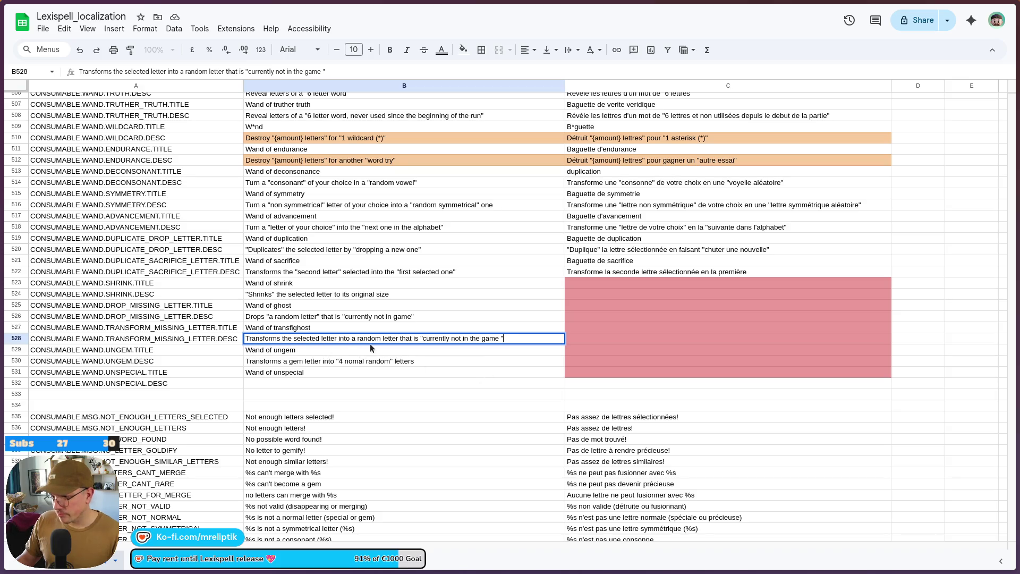
left_click(354, 338)
type("\"")
left_click(403, 338)
type("\"")
key("BackSpace")
key("Return")
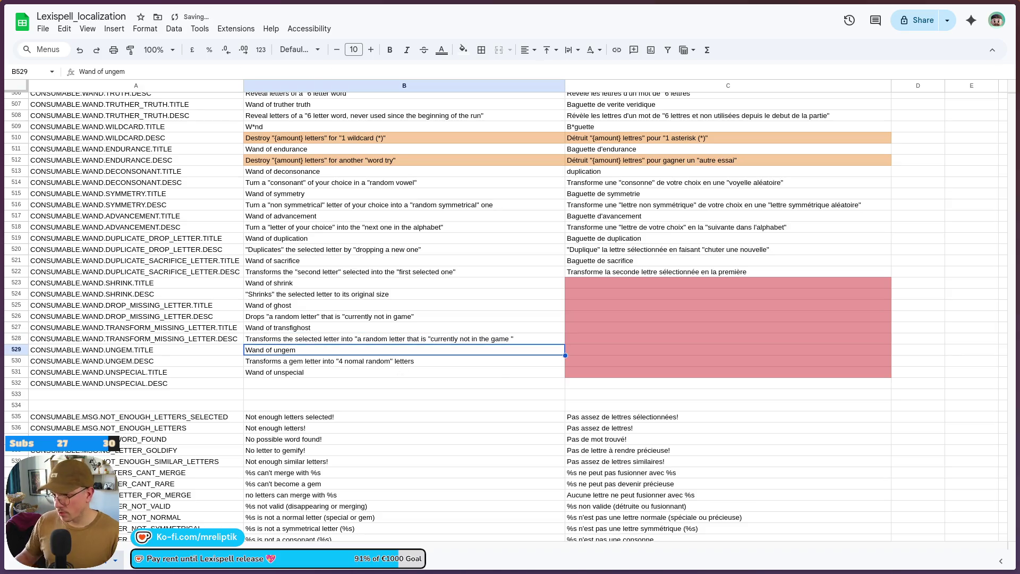
double_click(404, 339)
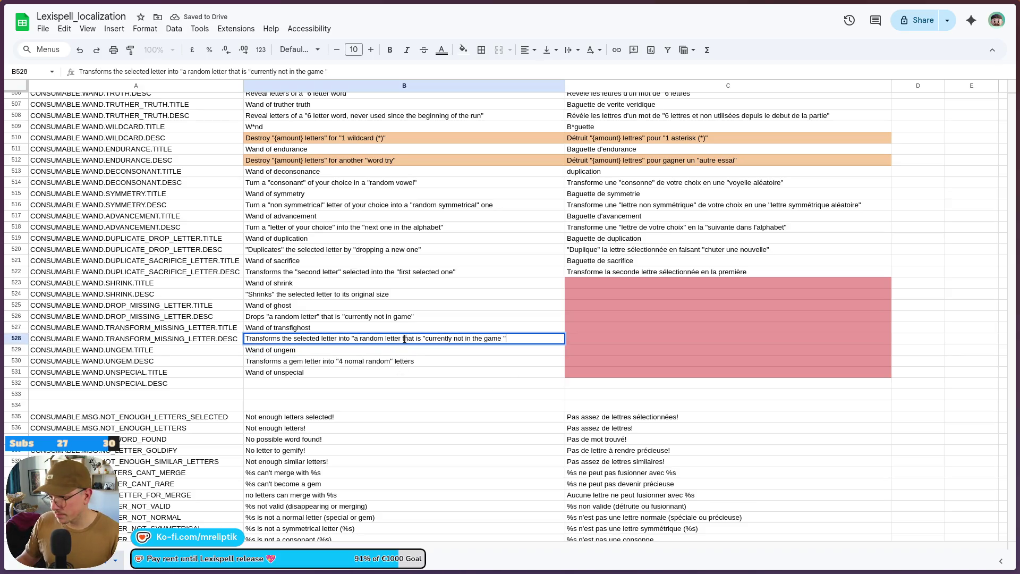
key("Left")
type("\"")
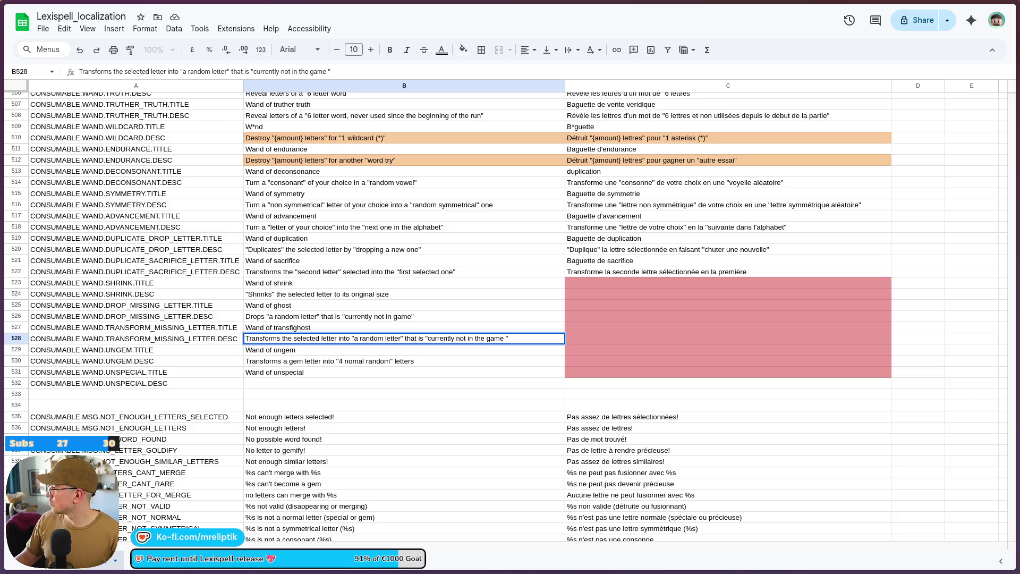
left_click(270, 376)
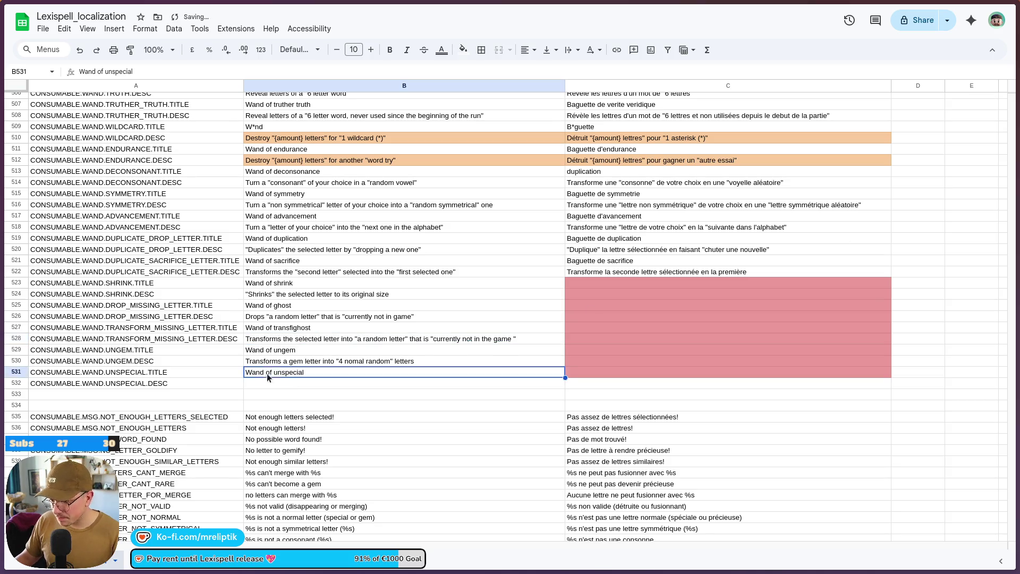
Step: Wrap 'a gem' in double quotes in the B530 description
double_click(267, 360)
left_click(281, 360)
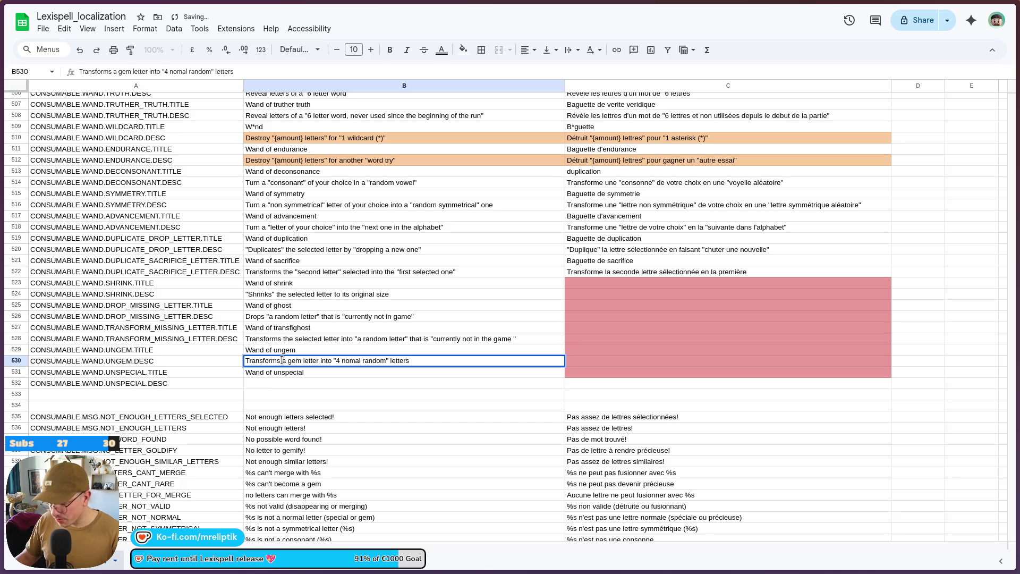
type("\"")
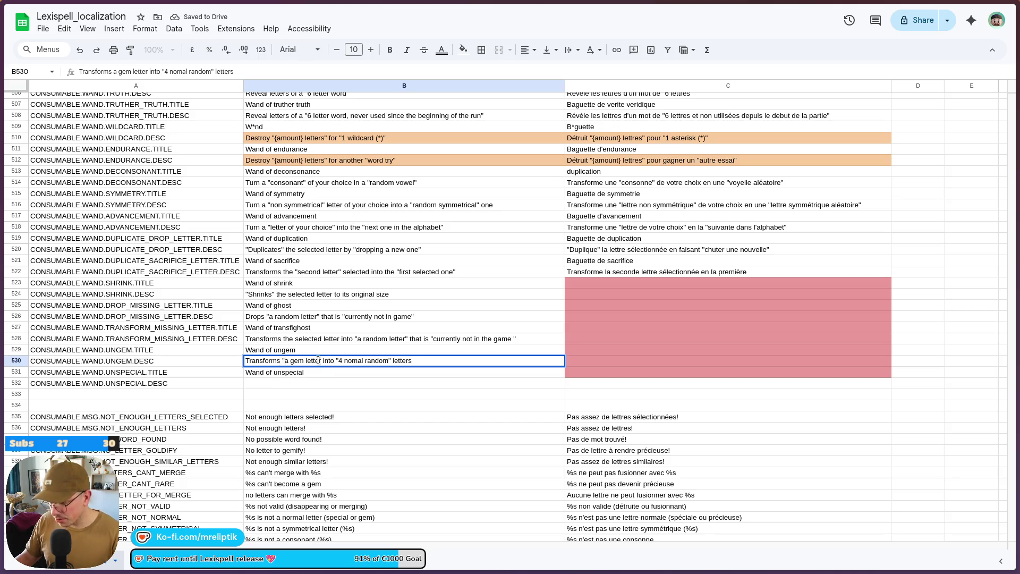
left_click(322, 360)
key("Left")
type("\"")
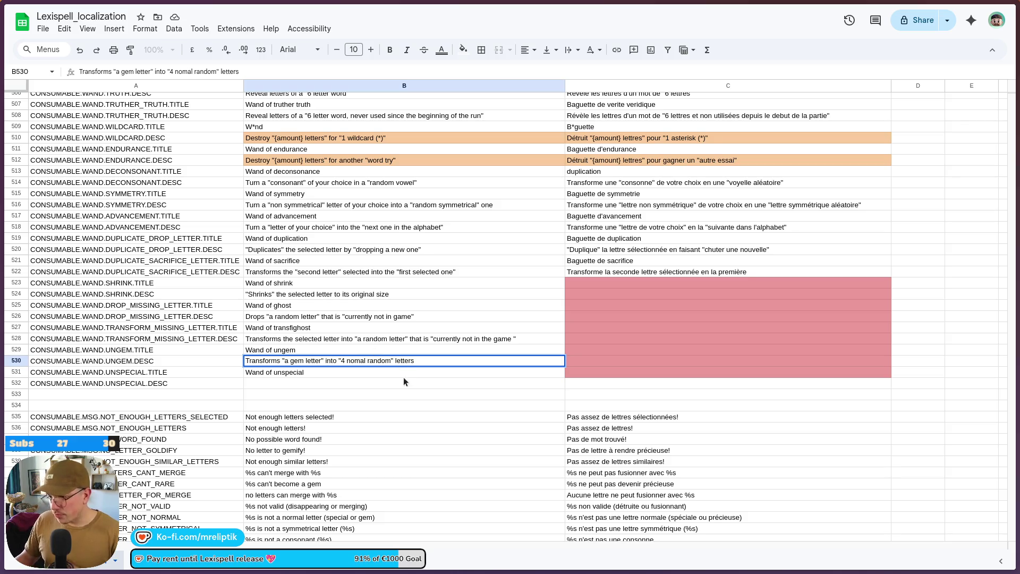
key("BackSpace")
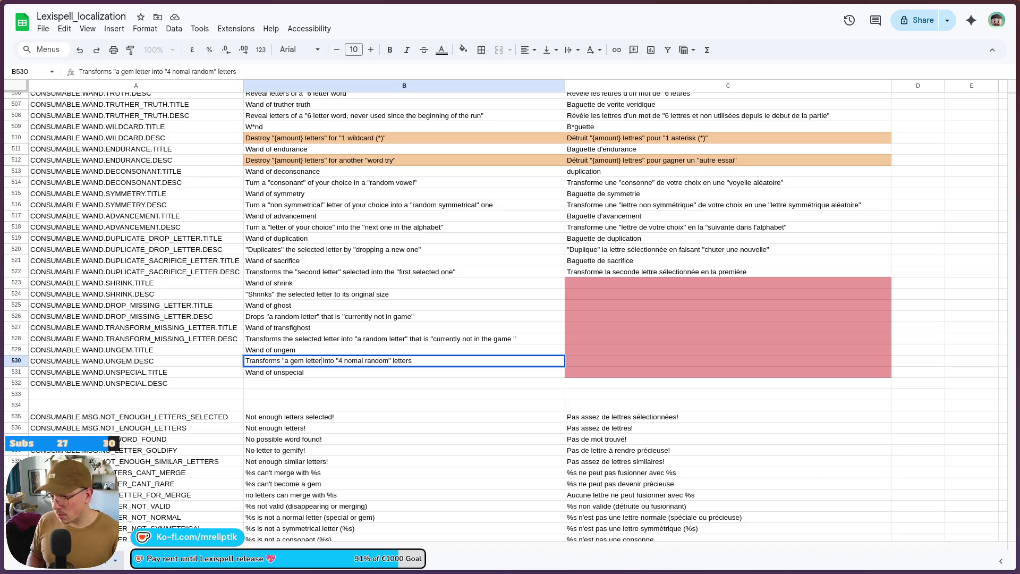
key("Left")
type("\"")
key("Return")
Step: Start the B532 description with 'Transforms "a special" letter into "2'
double_click(287, 360)
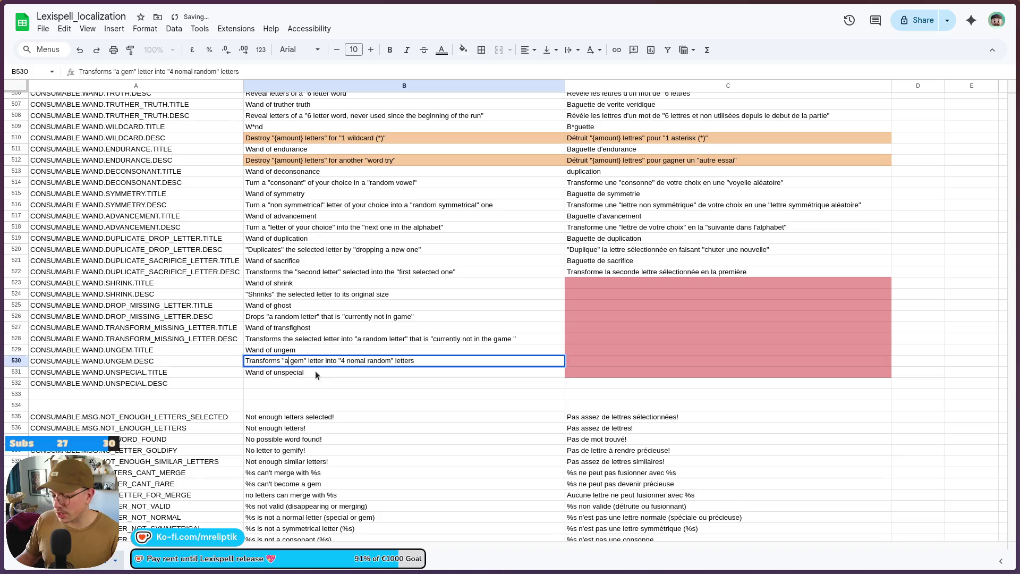
key("Return")
left_click(289, 383)
type("Transforms \"a ")
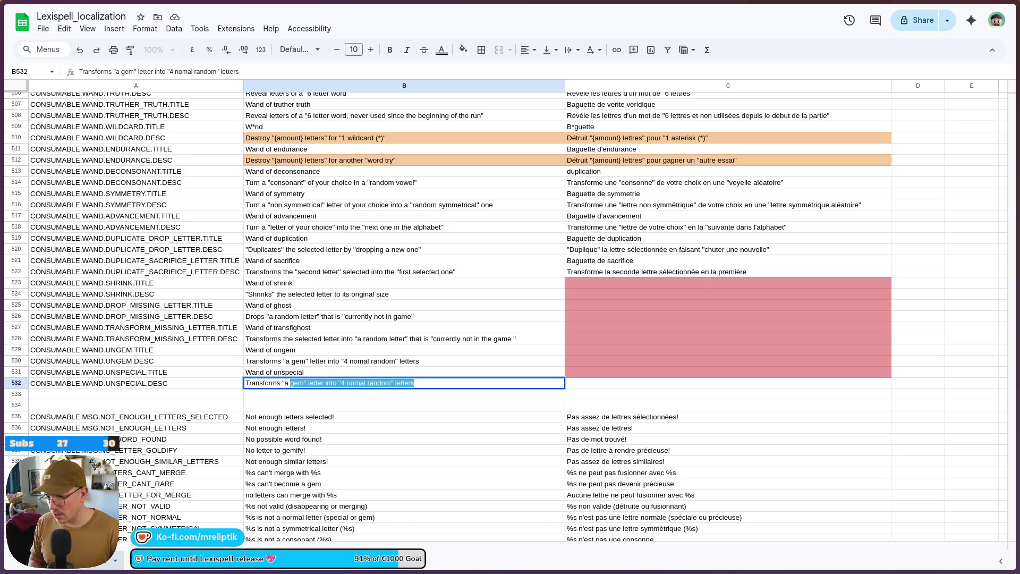
type("special\" letter i")
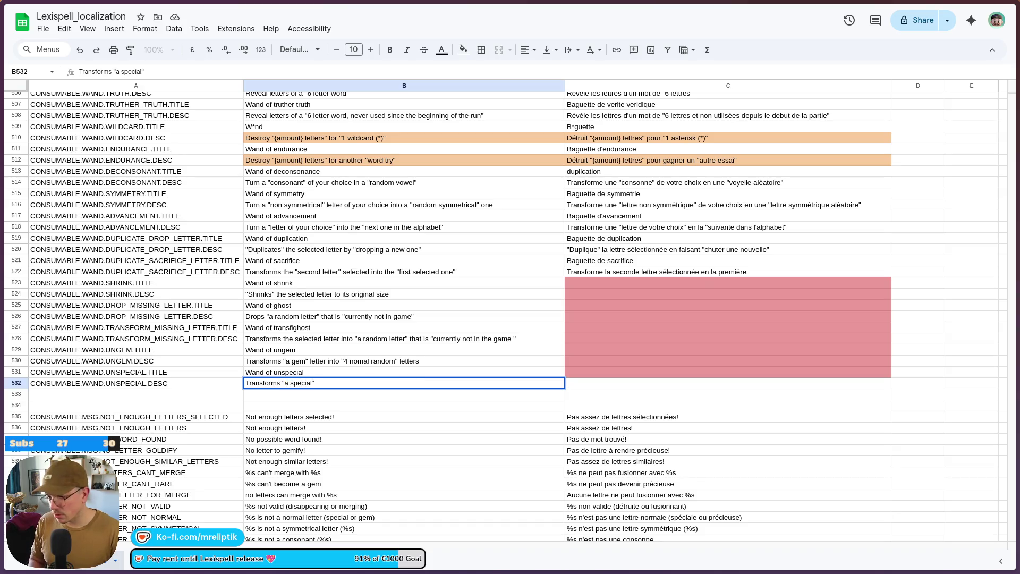
type("nto \"2")
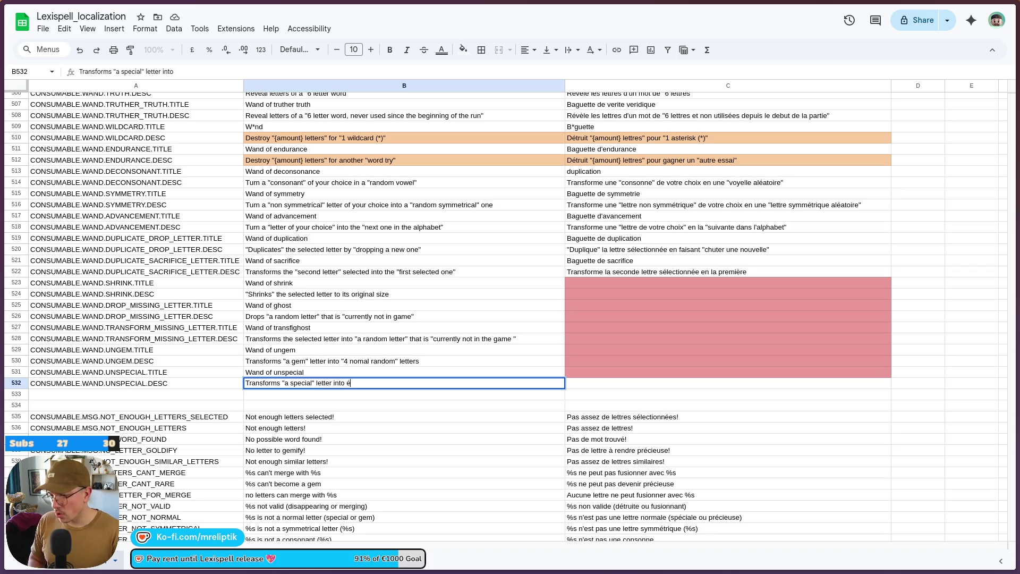
Step: Complete B532 as 'Transforms "a special" letter into "2 normal random" letters'
key("BackSpace")
key("BackSpace")
type("2 normal random\" ")
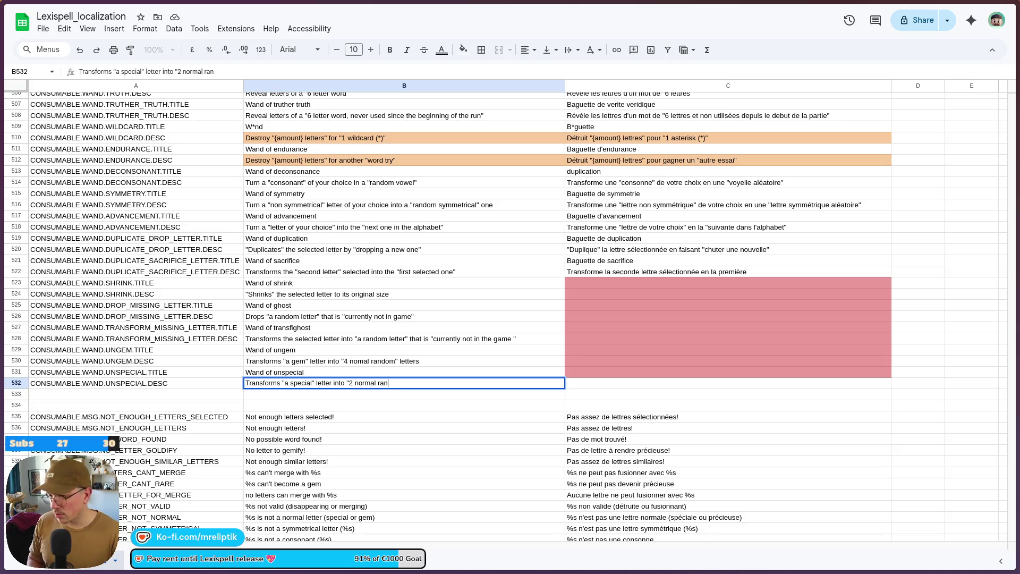
type("letters")
key("Return")
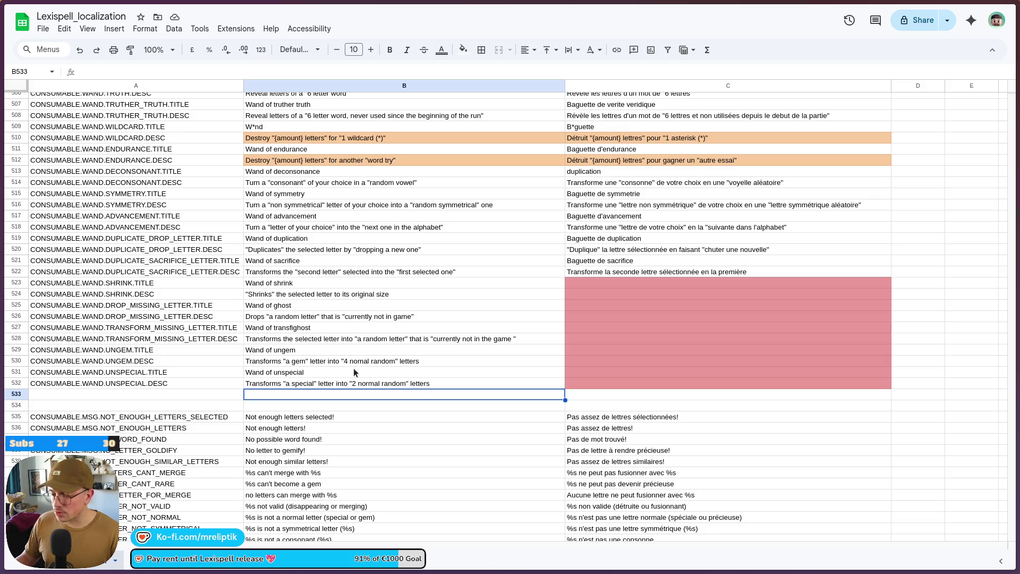
double_click(391, 384)
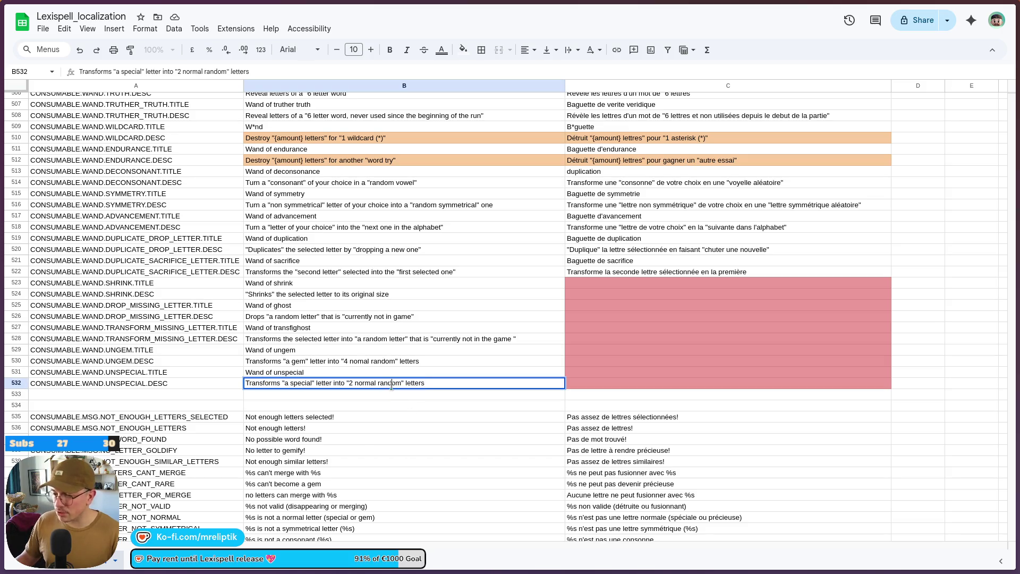
Step: Reorder B530's quoted phrase to "4 random nomal" letters
key("ctrl+x")
key("BackSpace")
key("ctrl+Left")
key("ctrl+v")
key("Escape")
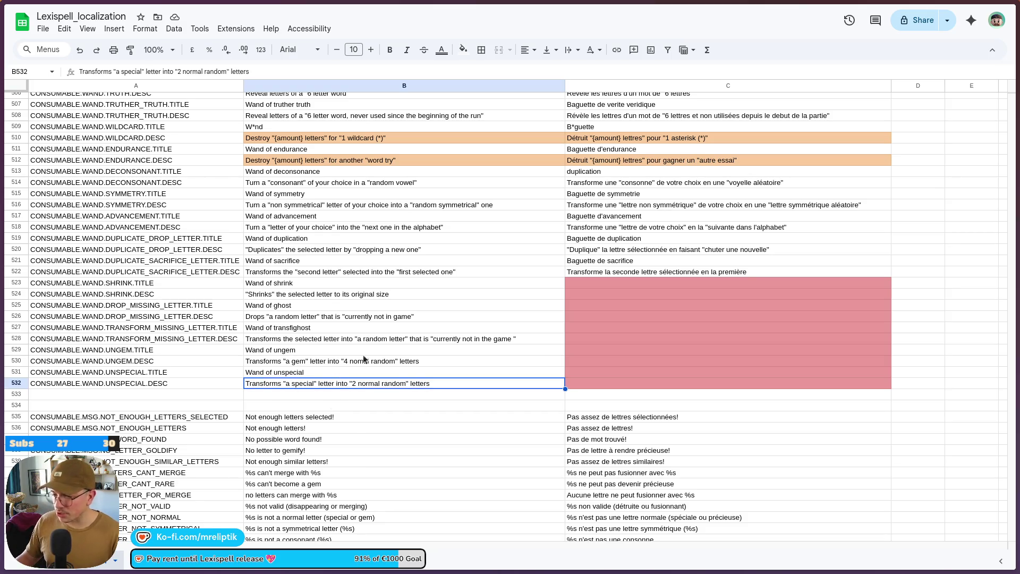
double_click(365, 360)
key("ctrl+Left")
key("Left")
key("ctrl+shift+Left")
key("BackSpace")
key("BackSpace")
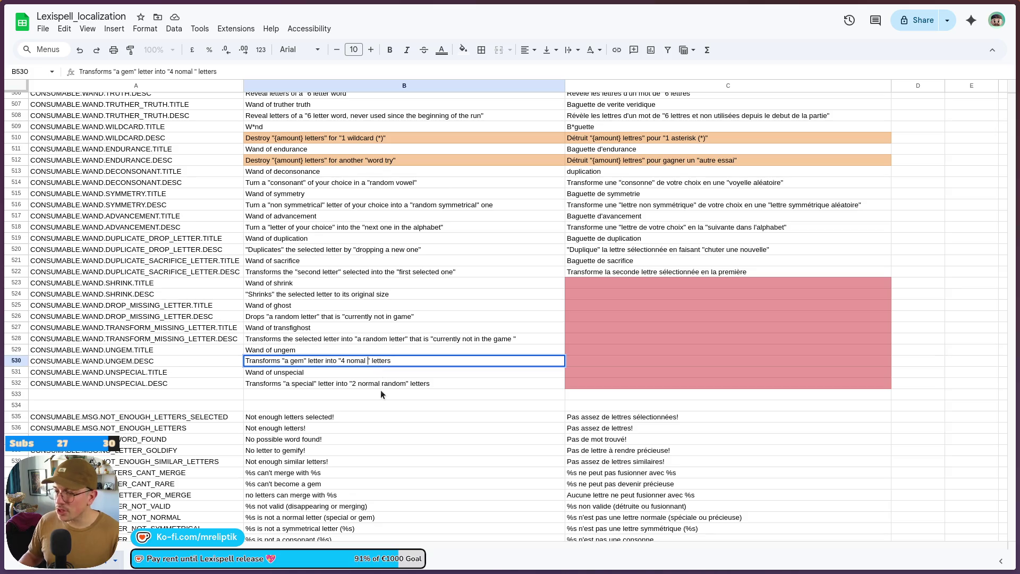
type("random")
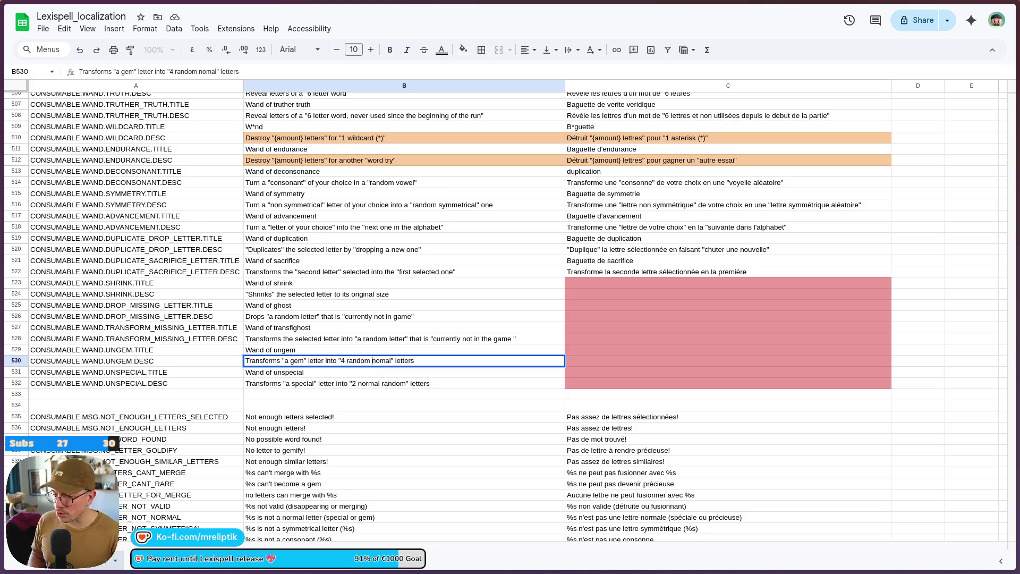
key("Return")
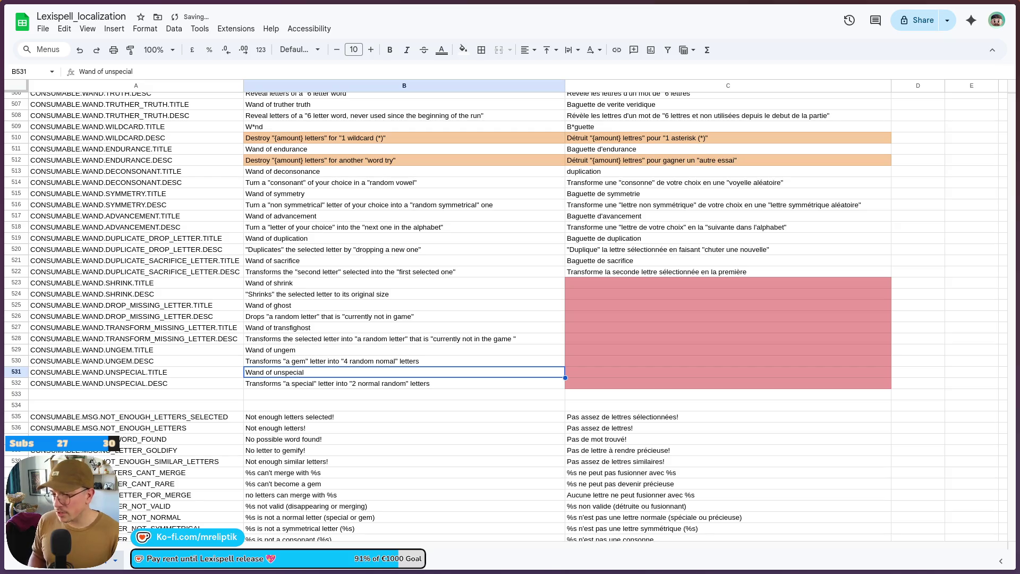
Step: Reorder B532's quoted phrase to "2 random normal" letters
left_click(387, 383)
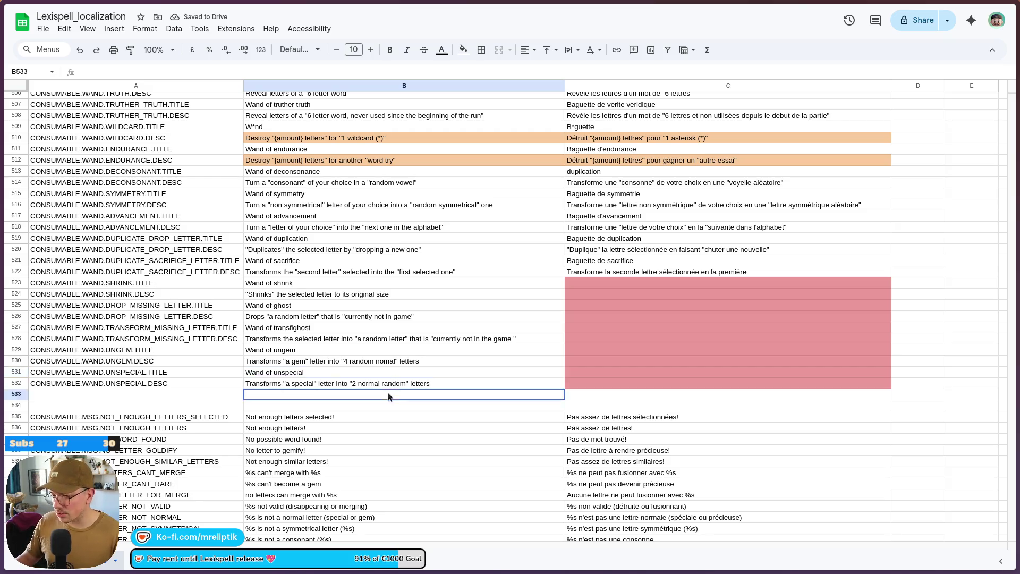
key("Return")
double_click(388, 383)
key("BackSpace")
type("random")
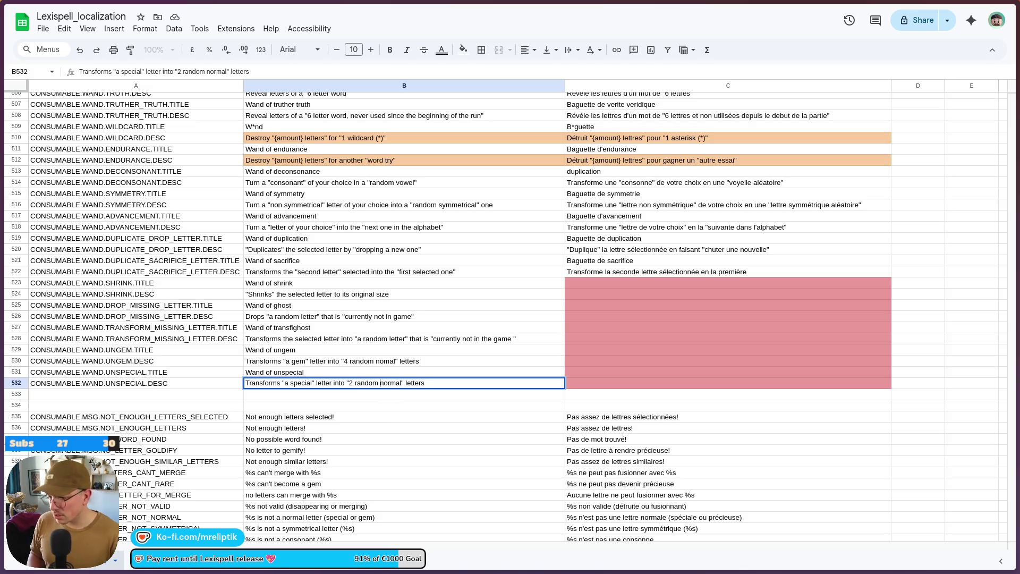
key("Return")
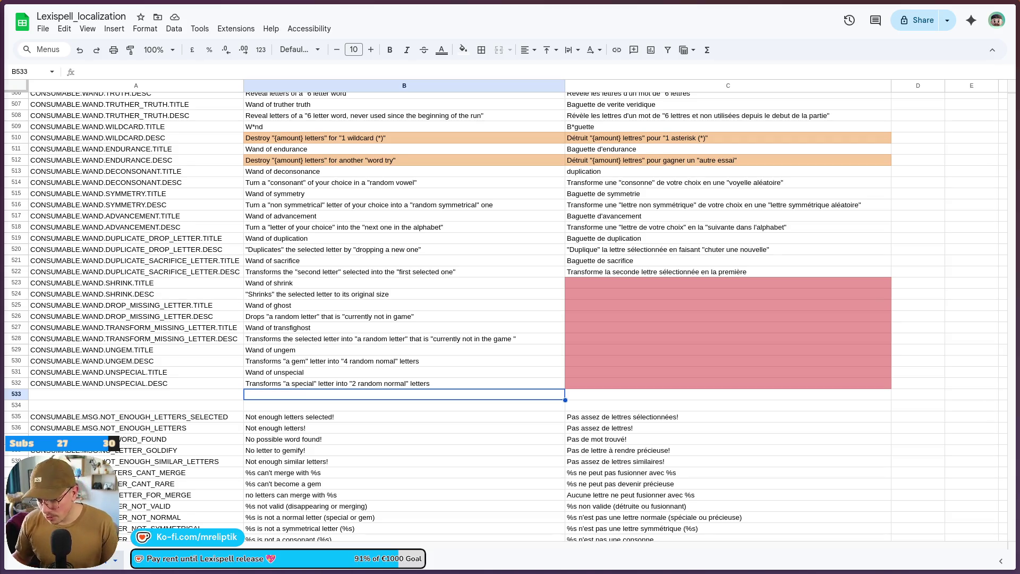
Step: Review the wand entries, including the English shrink and B522 descriptions
left_click(343, 372)
left_click(391, 350)
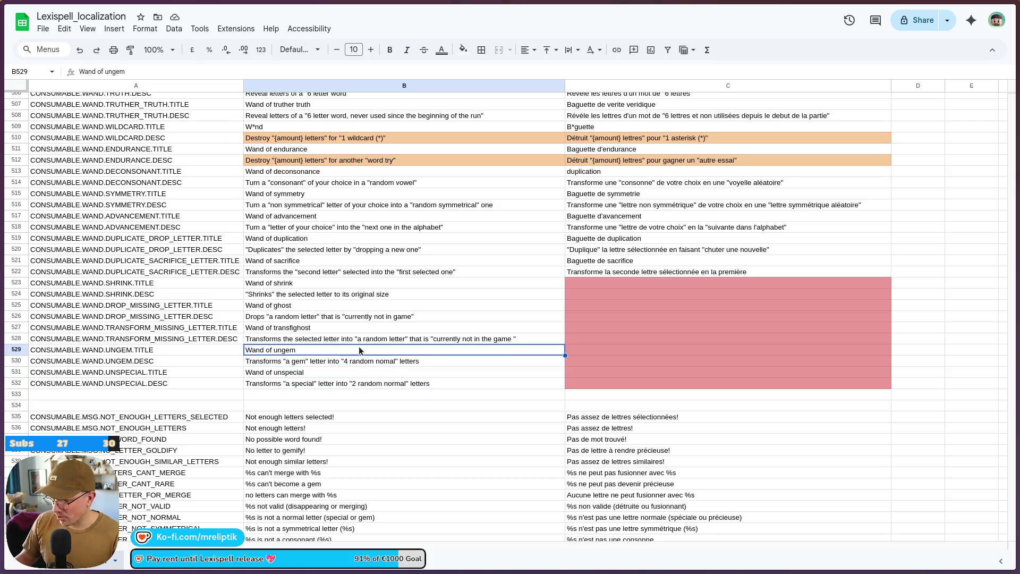
left_click(306, 294)
left_click(380, 272)
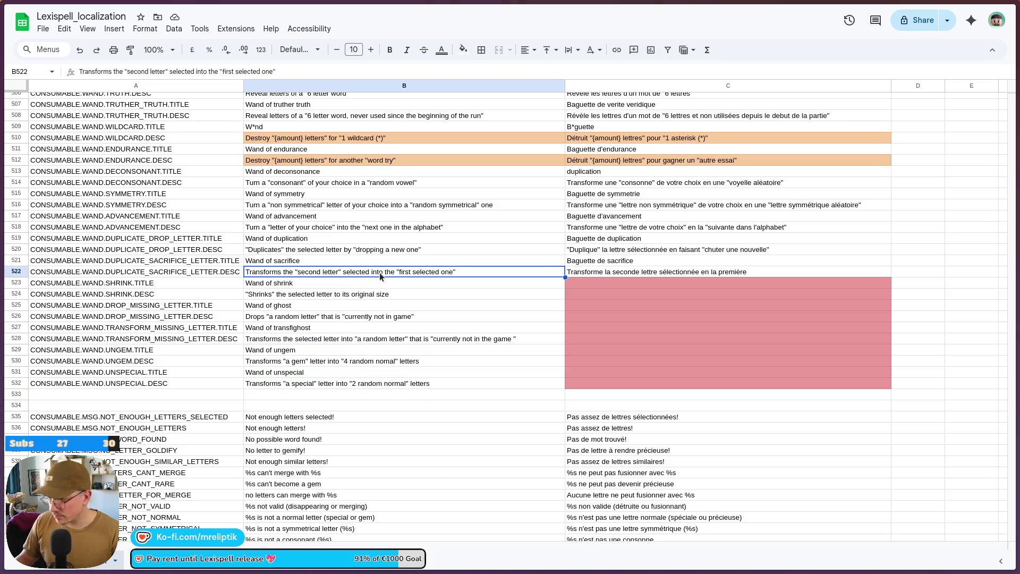
Step: Wrap "seconde lettre" and "la première" in double quotes in C522's French text
left_click(623, 273)
key("Return")
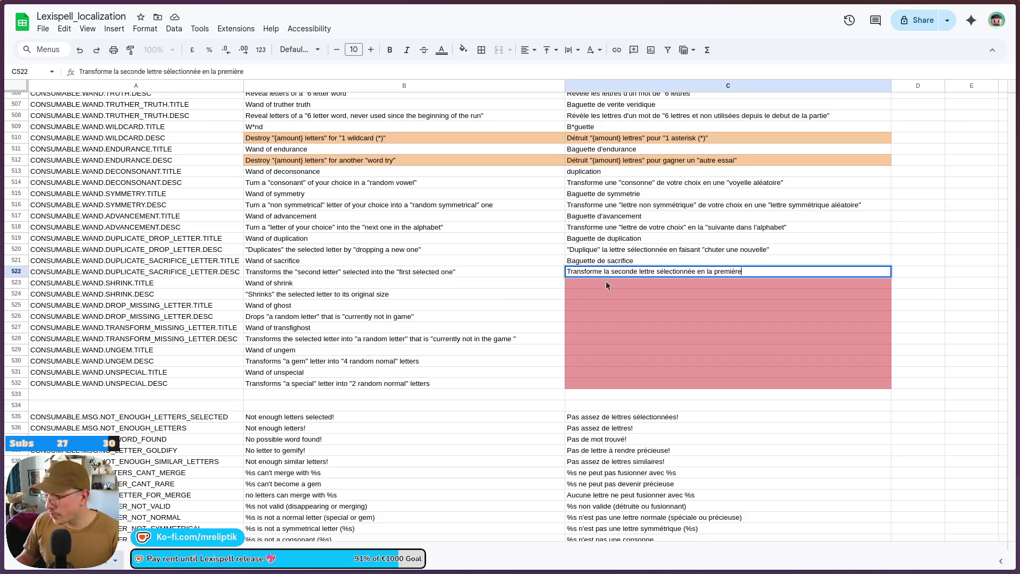
left_click(609, 270)
type("\"")
key("ctrl+Right")
type("\"")
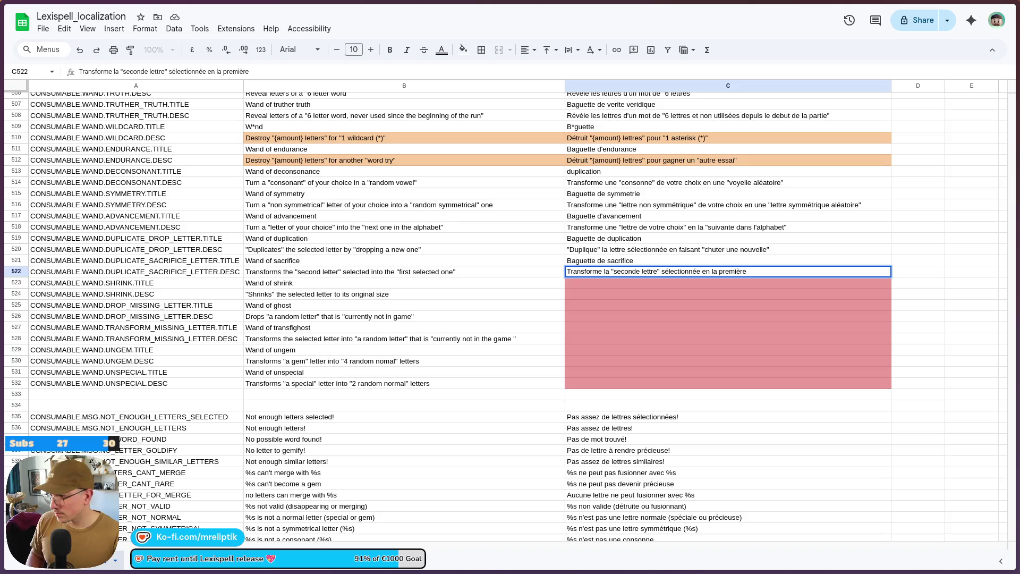
type("\"")
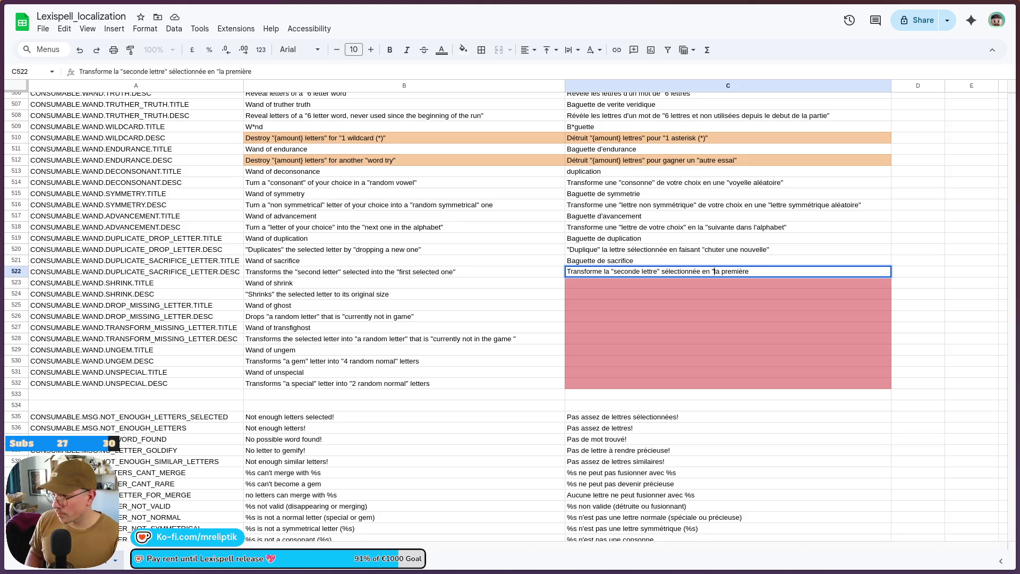
type("\"")
key("Return")
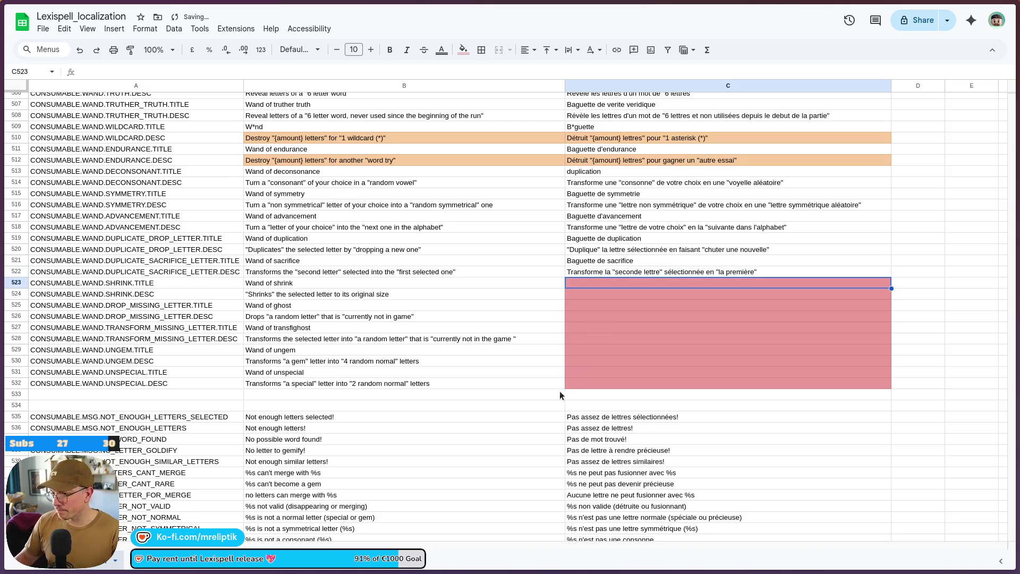
Step: Enter the shrink wand title 'Baguette de contraction' in C523
type("Baguette")
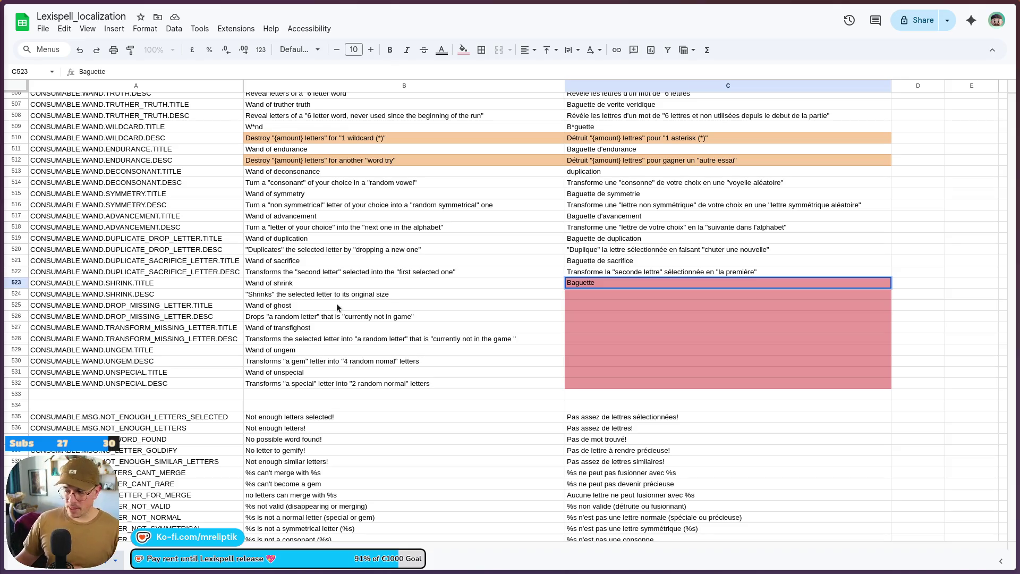
left_click(604, 282)
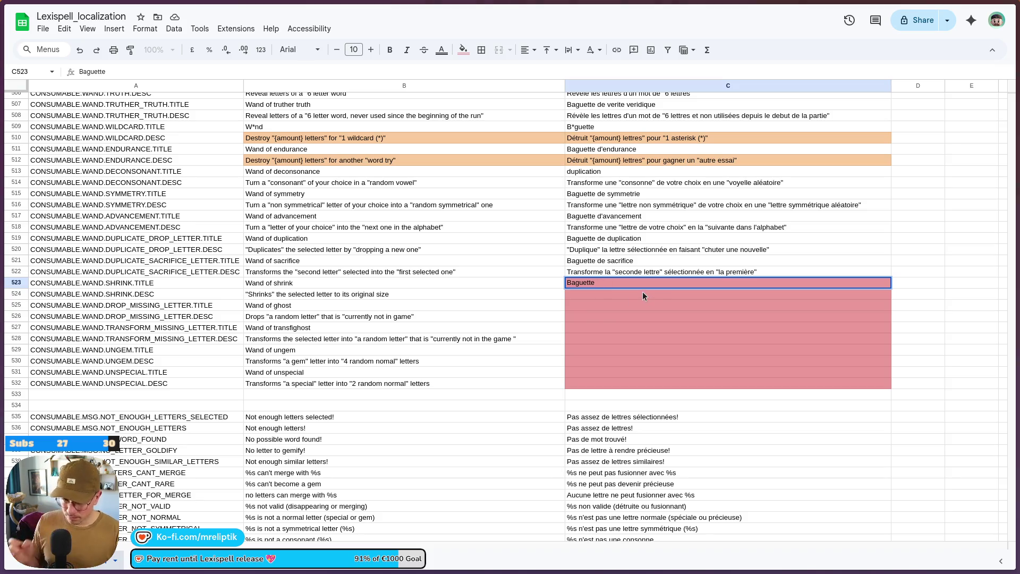
type("de contraction")
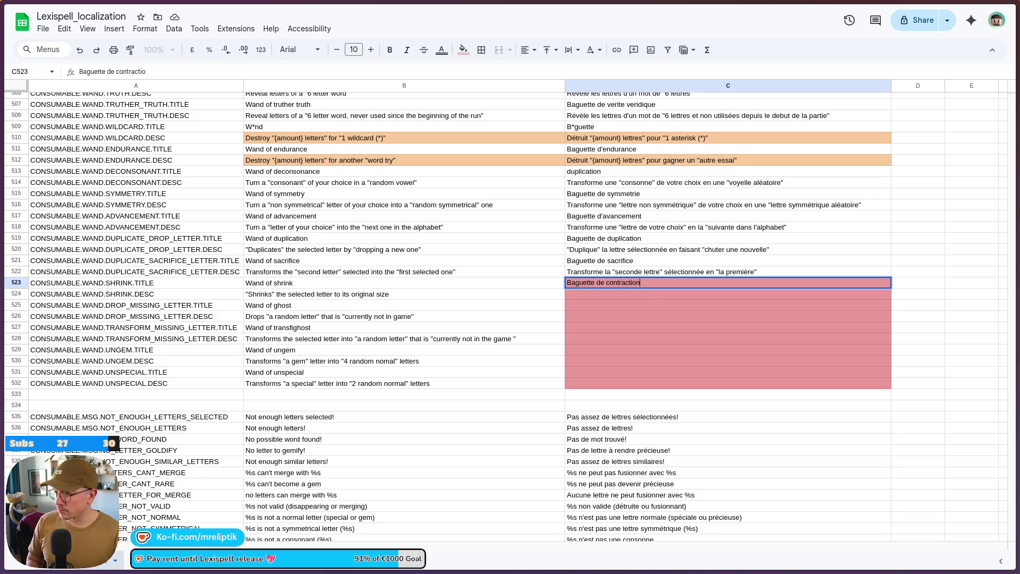
left_click(587, 292)
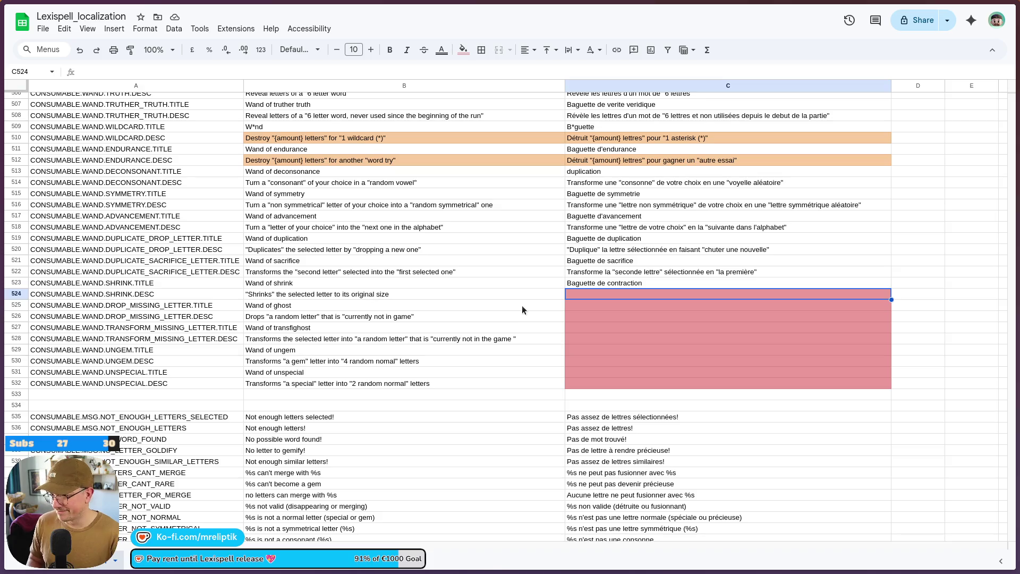
Step: Enter '"Rétrécie" la lettre sélectionnée à sa taille originale' in C524
type("\"")
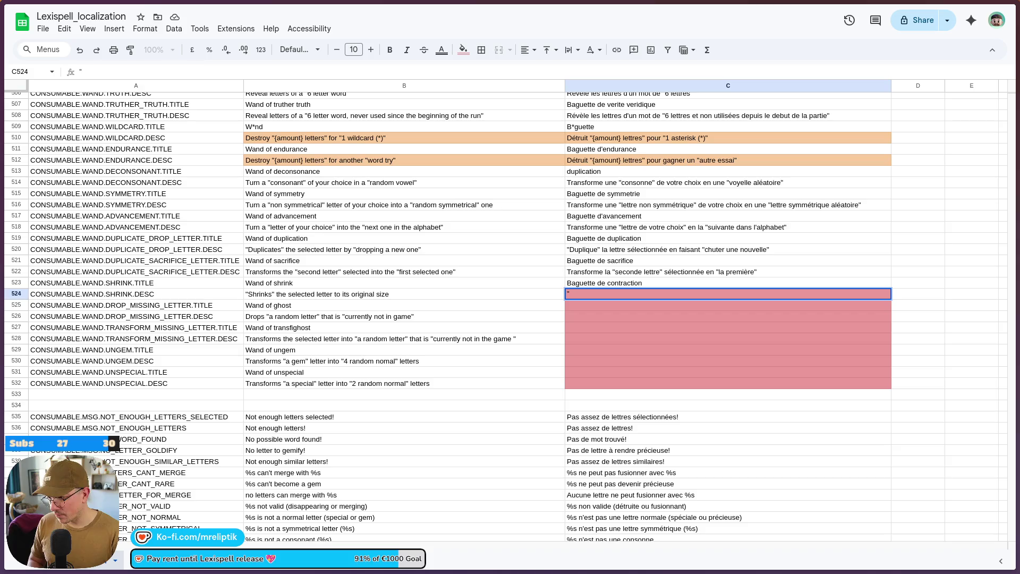
type("Ré")
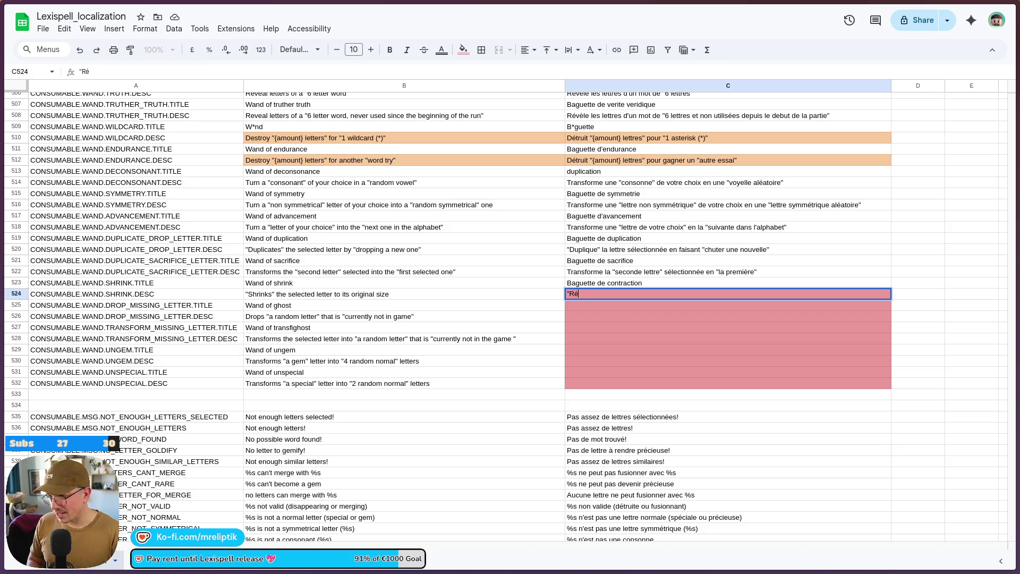
type("trécie ")
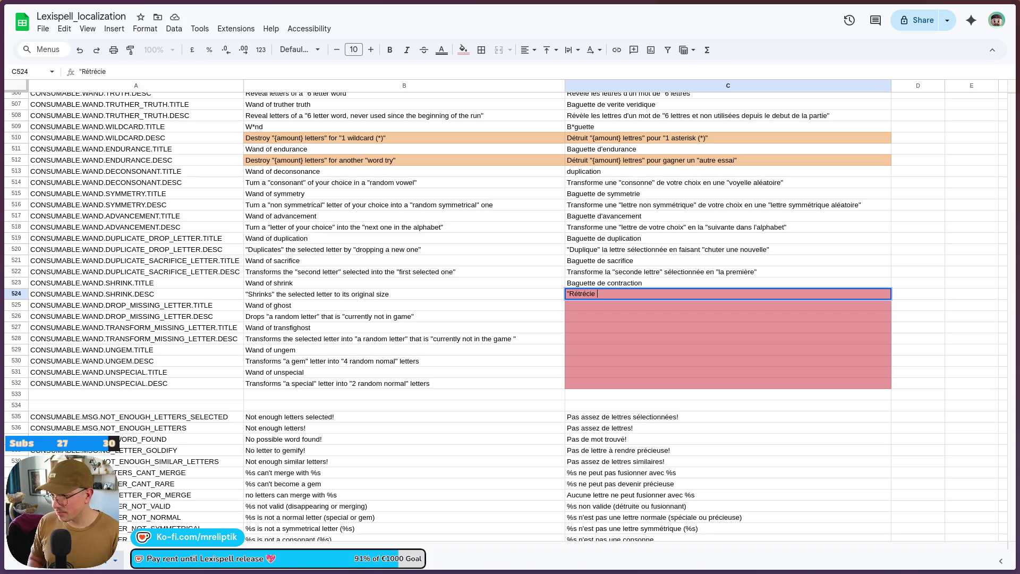
type("\" la lettre ")
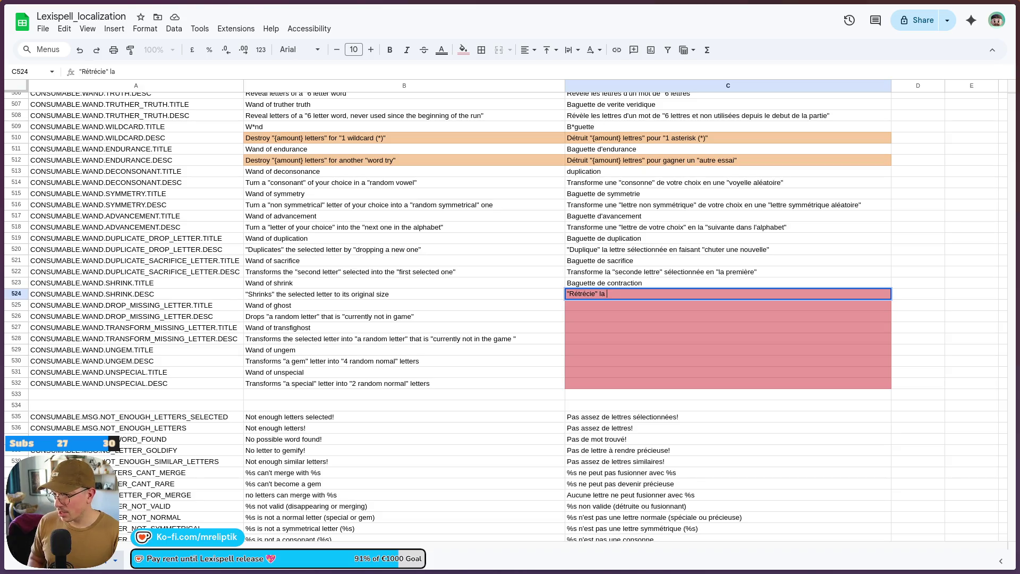
type("sélect")
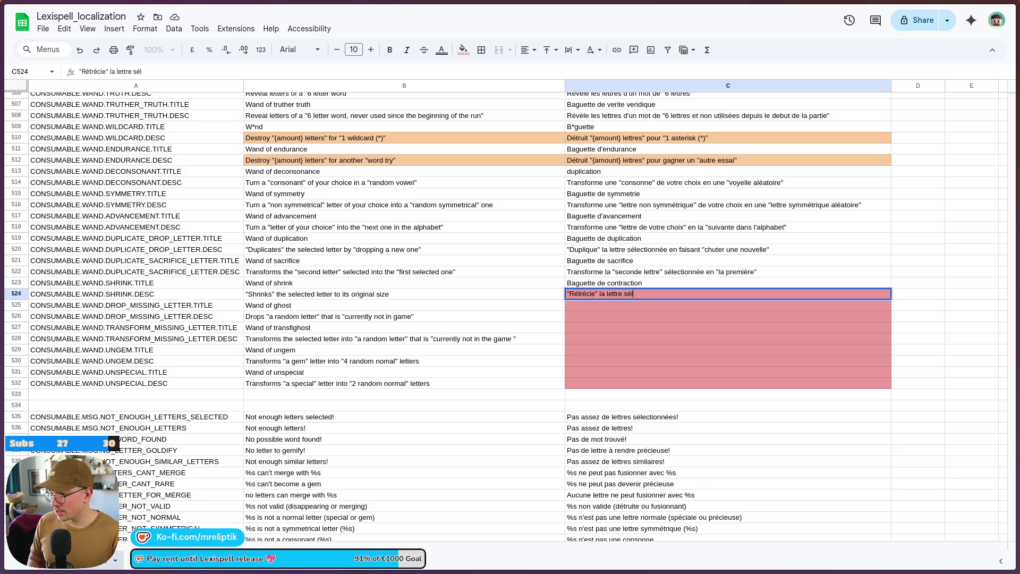
type("ionnée")
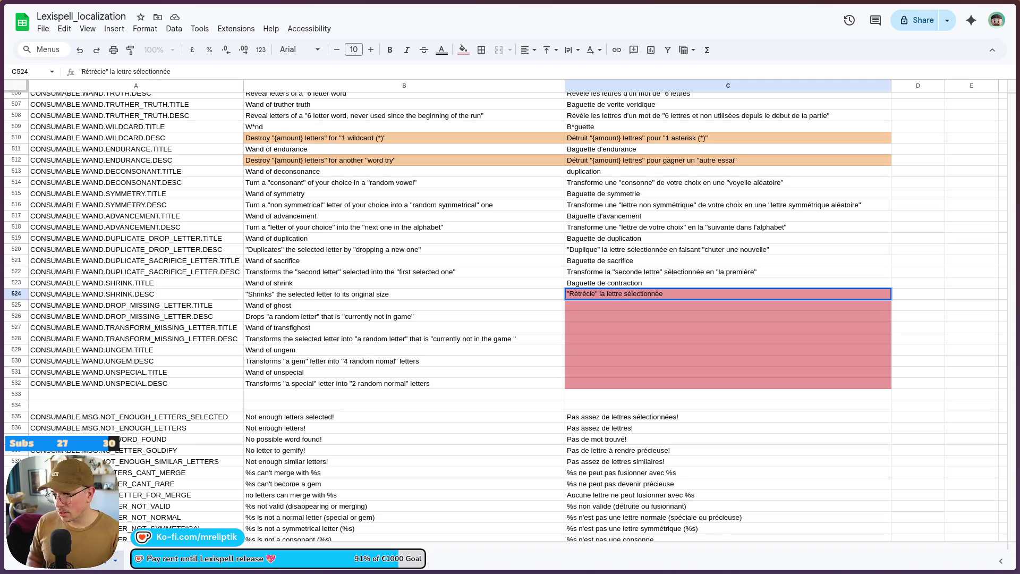
type(" à")
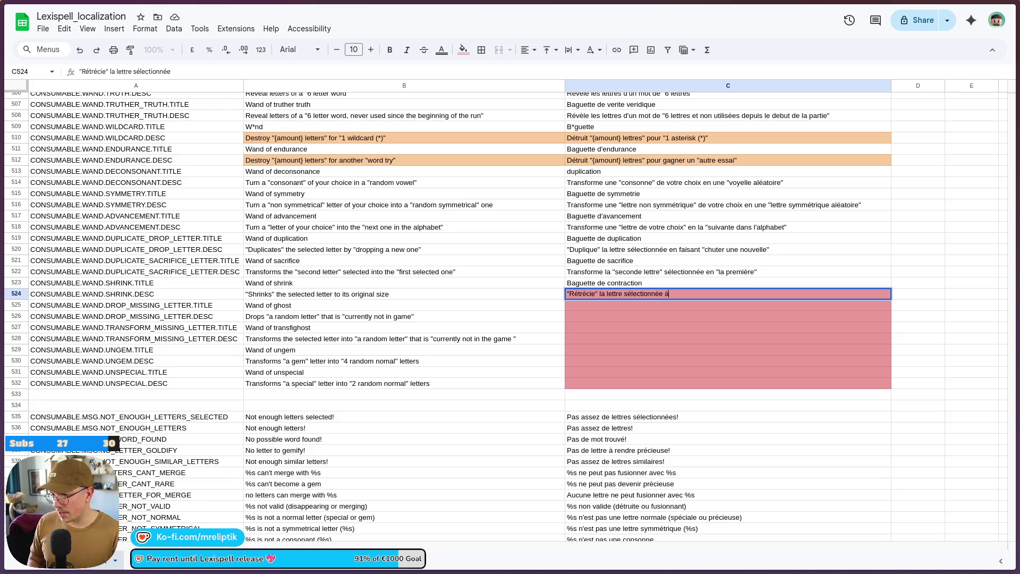
type(" sa taille orig")
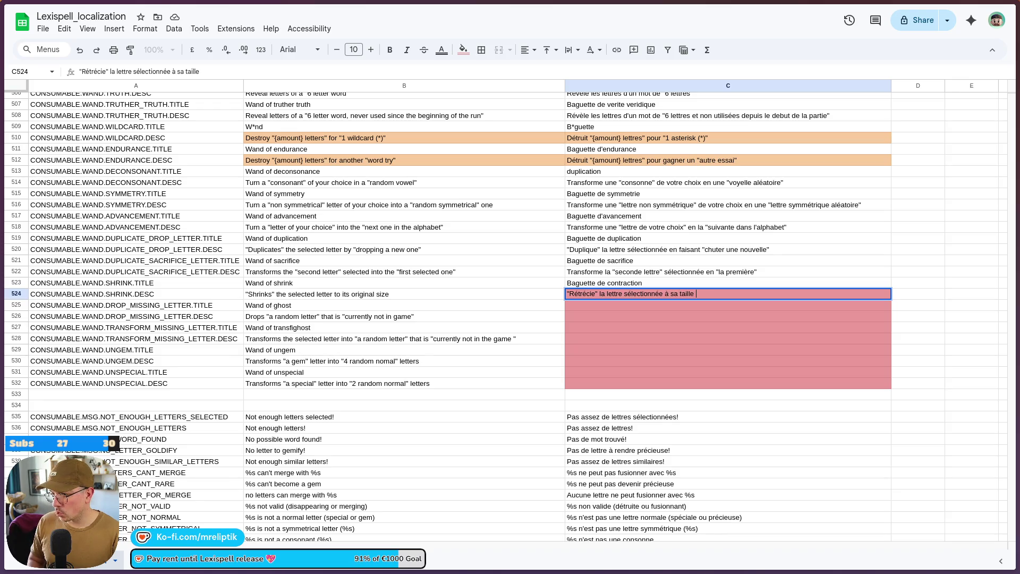
type("inale")
key("Return")
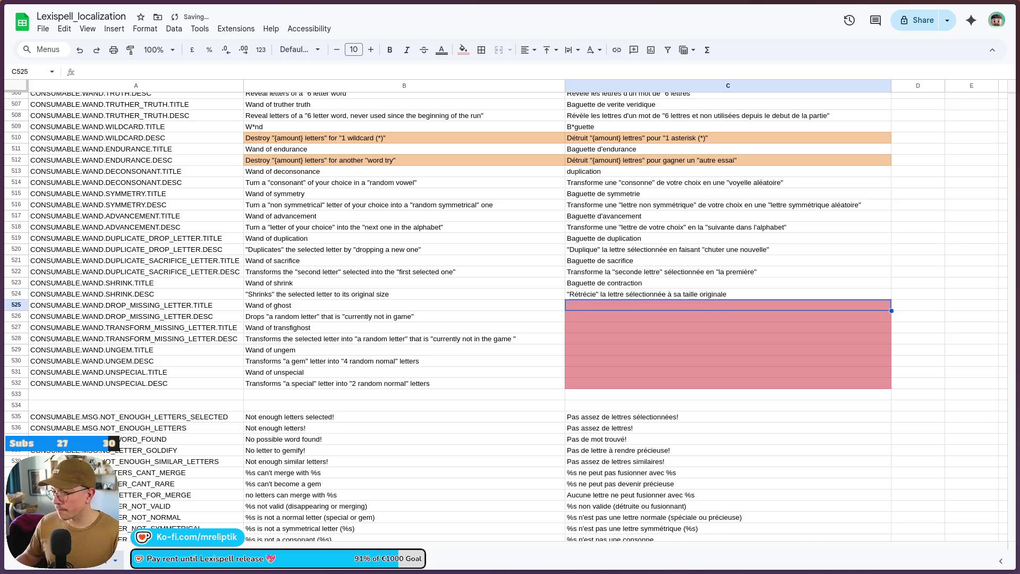
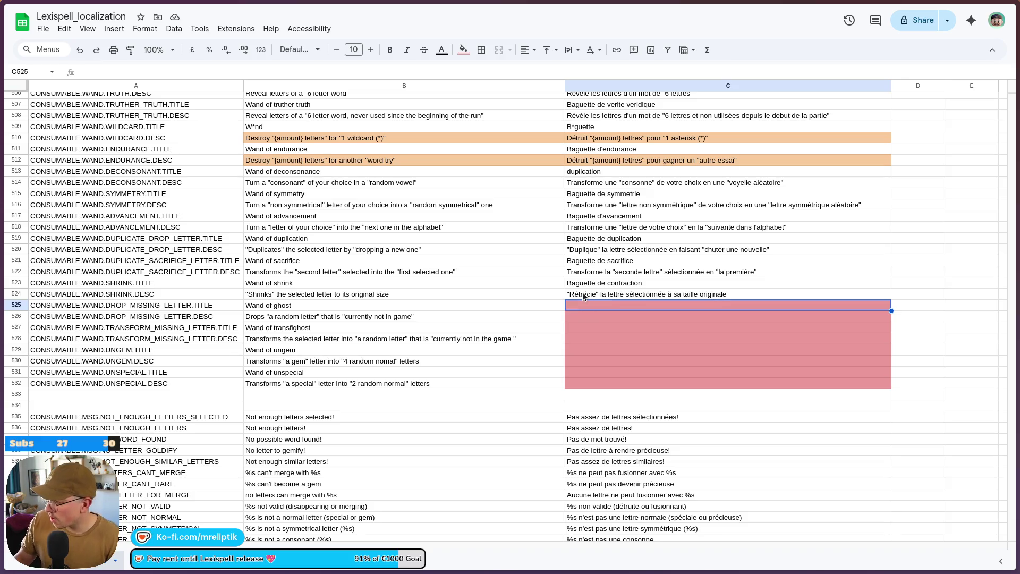
Step: Switch from the localization sheet to the Chrome window with the Road to Vostok Steam store page
mouse_move(2, 287)
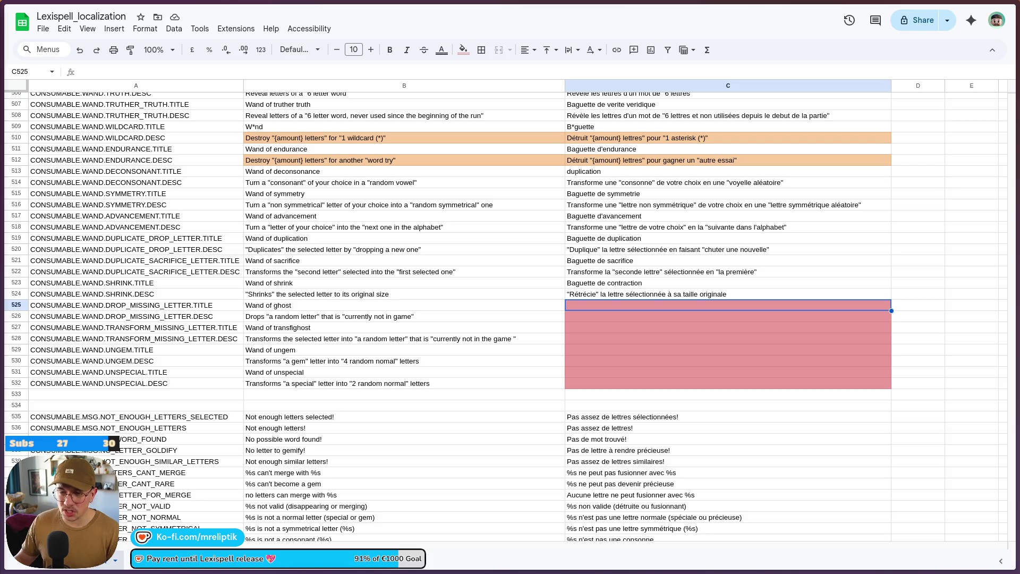
mouse_move(249, 571)
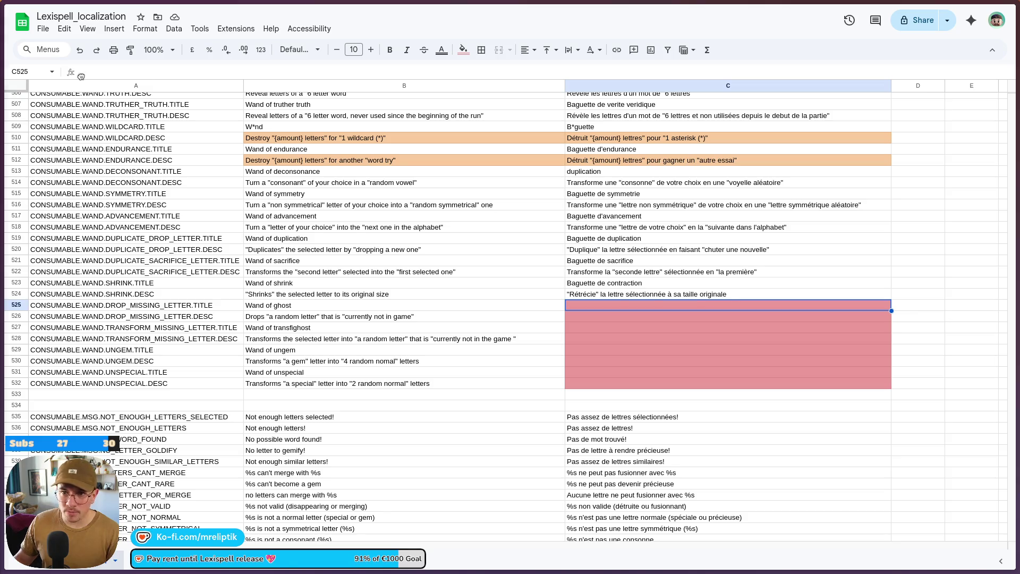
key("alt+Tab")
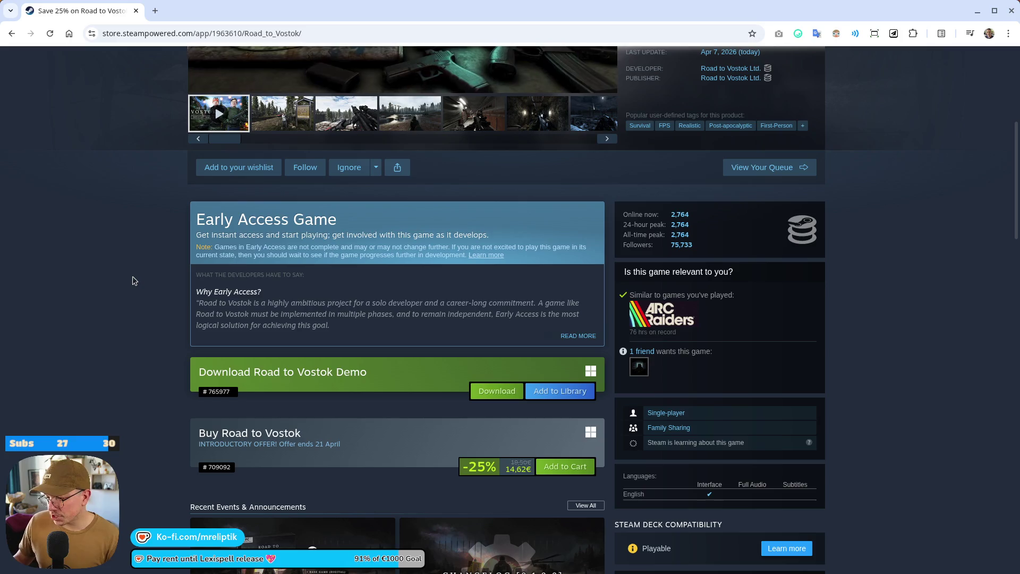
Step: Scroll the Road to Vostok store page and play its trailer in the Trailers & Screenshots viewer
scroll(140, 260, "down", 5)
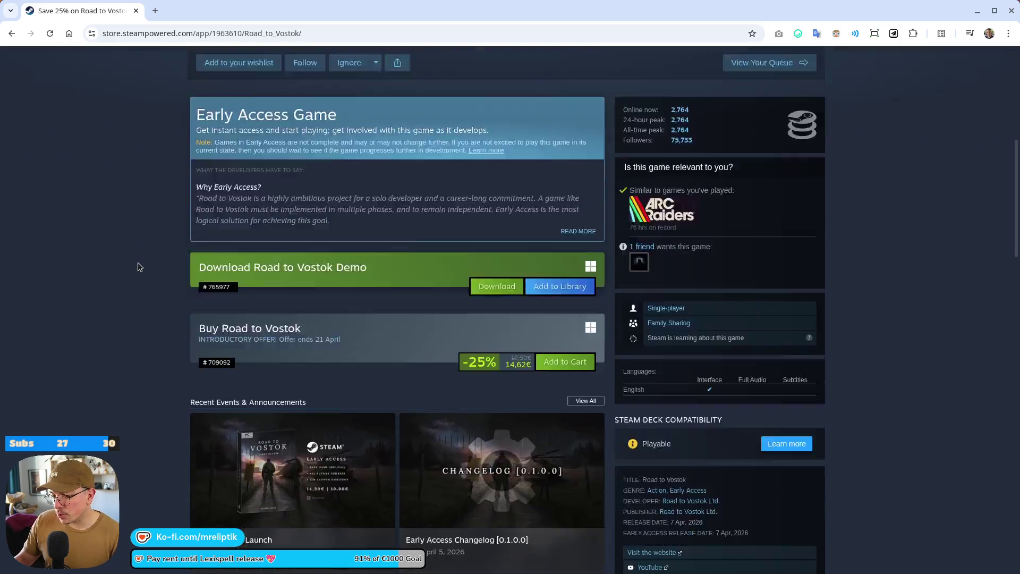
scroll(136, 285, "down", 20)
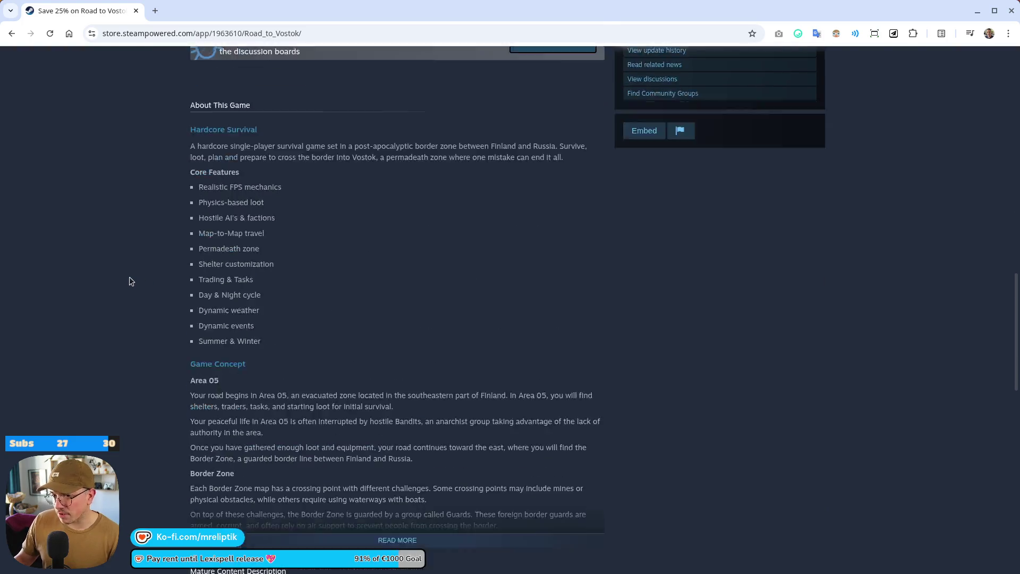
scroll(162, 305, "up", 20)
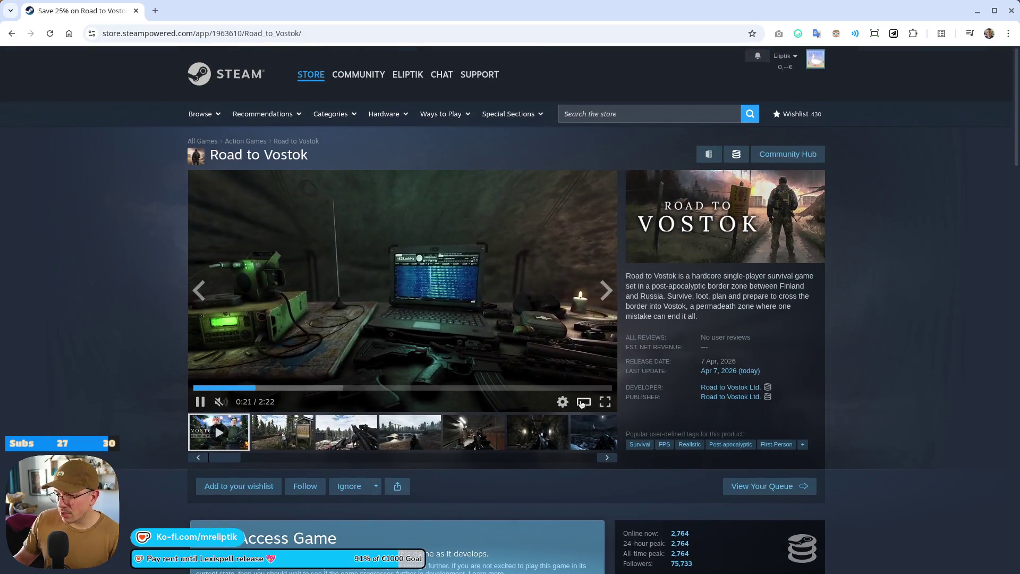
left_click(359, 402)
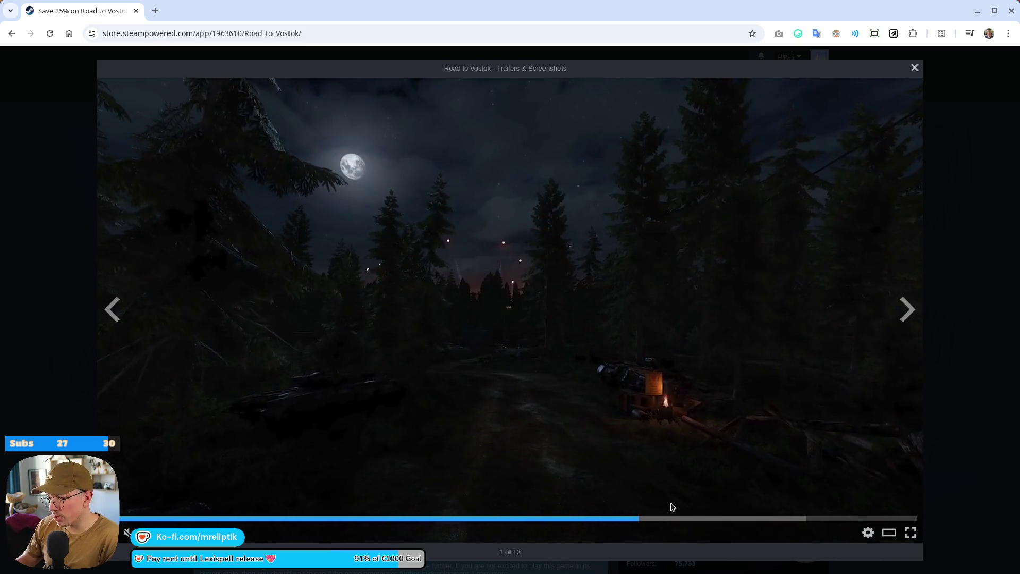
Step: Skip the trailer ahead to 1:44, then close the viewer to return to the store page
left_click(702, 526)
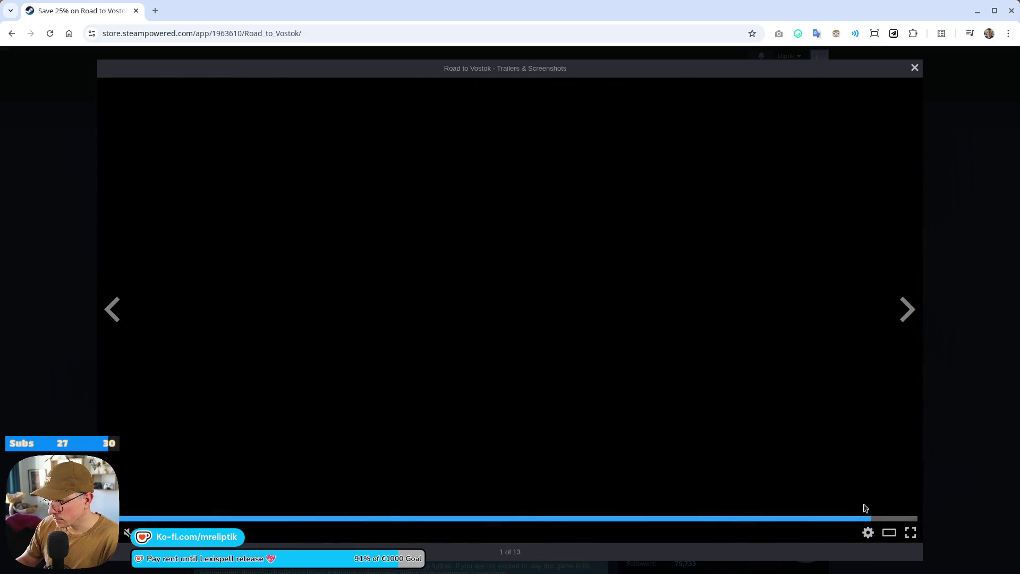
left_click(889, 532)
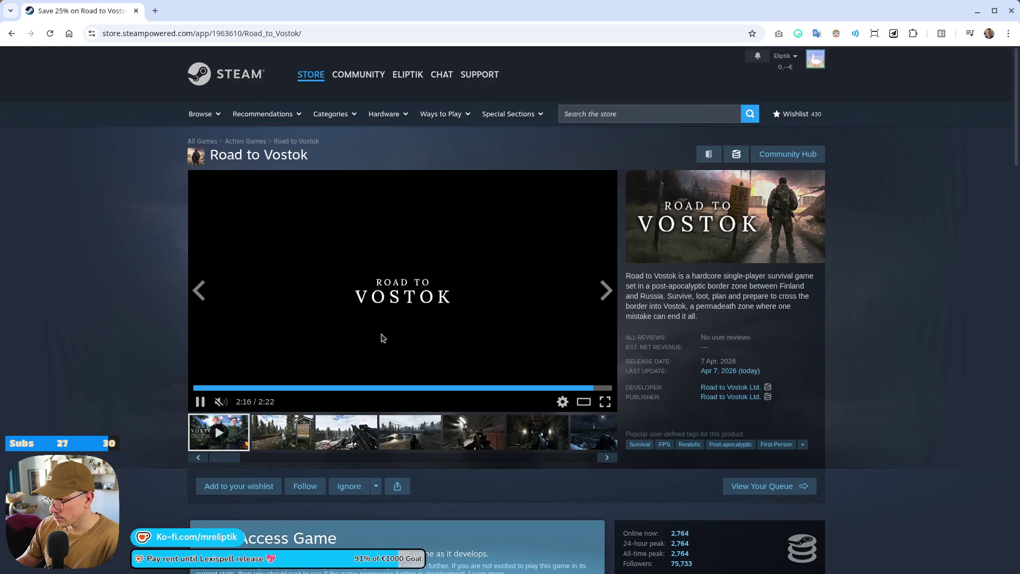
Step: Scroll through the store page, then close the Steam tab to return to the Lexispell_localization sheet
scroll(380, 337, "down", 8)
scroll(393, 361, "down", 6)
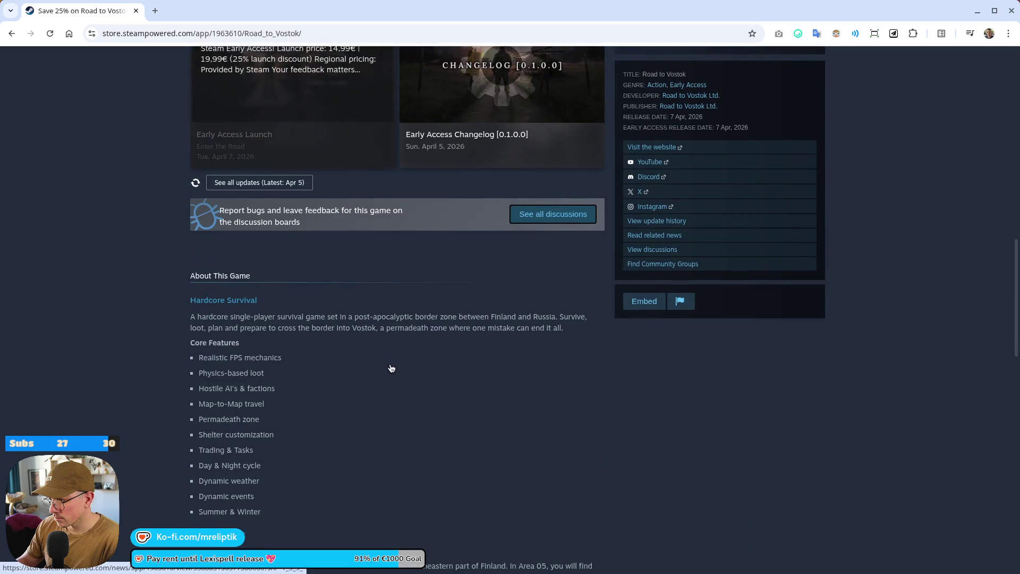
scroll(391, 365, "down", 7)
scroll(391, 365, "up", 20)
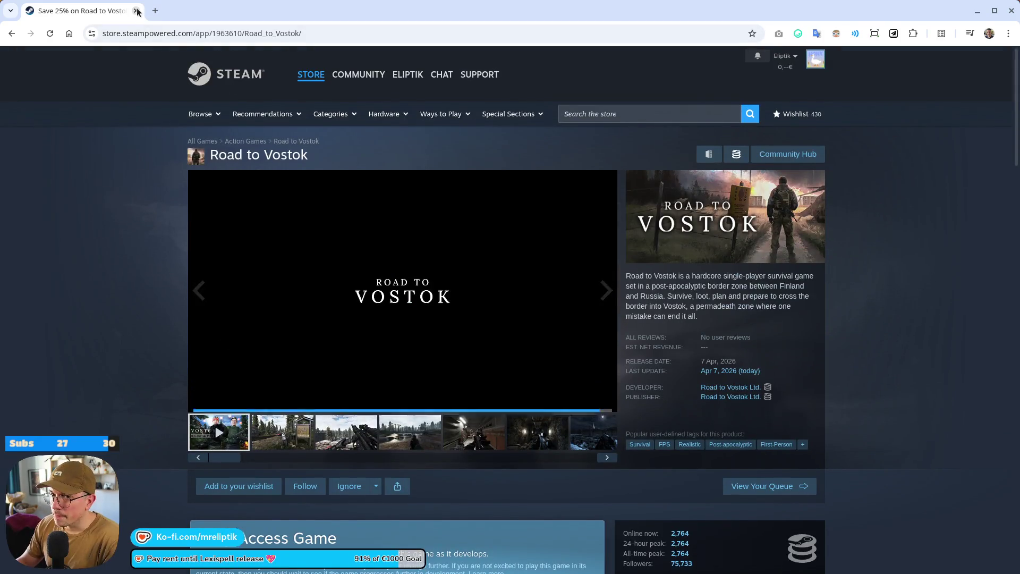
left_click(136, 11)
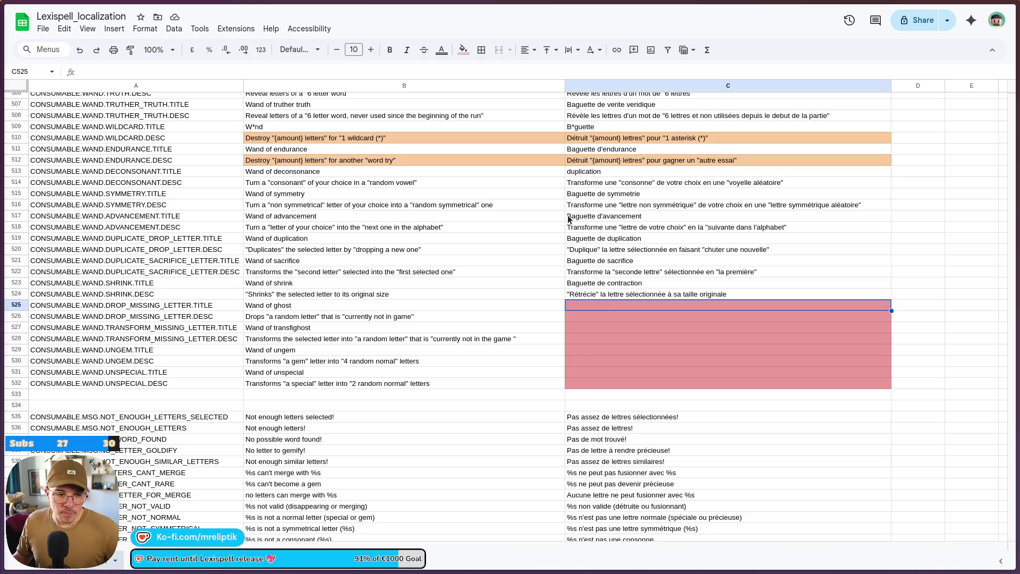
Step: Enter 'Baguette de fantome' in C525 for the Wand of ghost, replacing the accented ô
double_click(589, 306)
type("Baguette de fan")
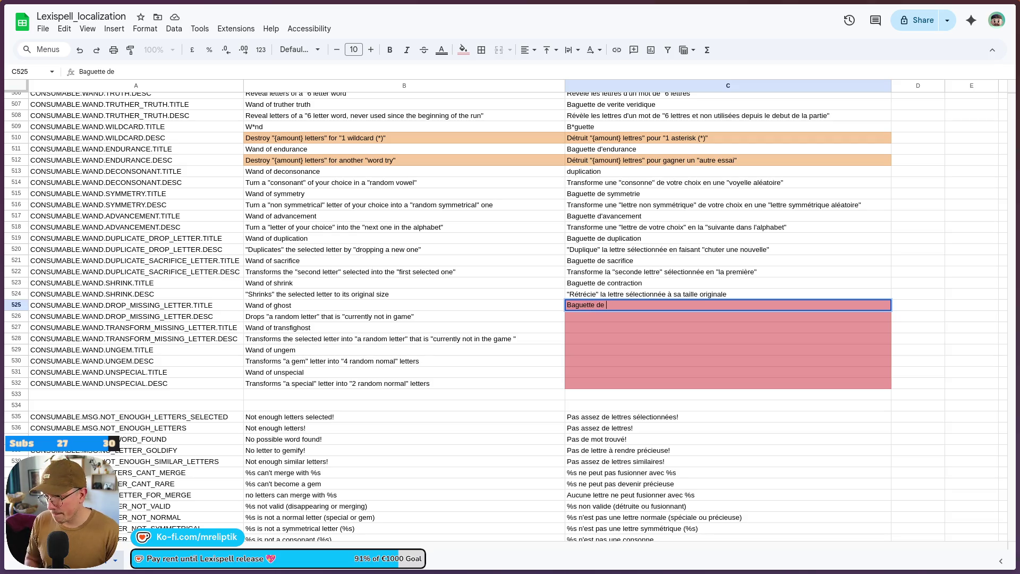
type("tôme")
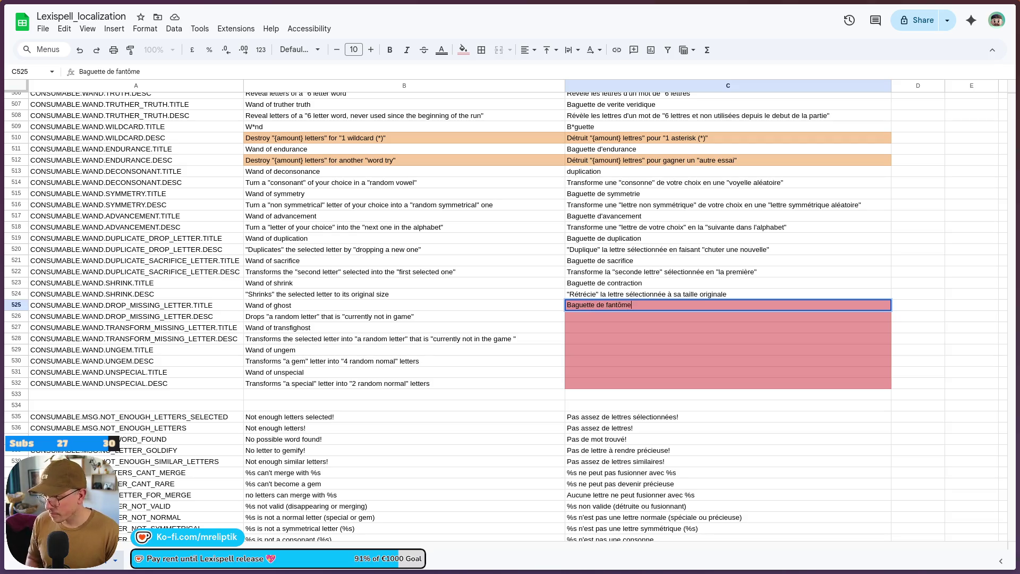
left_click(607, 331)
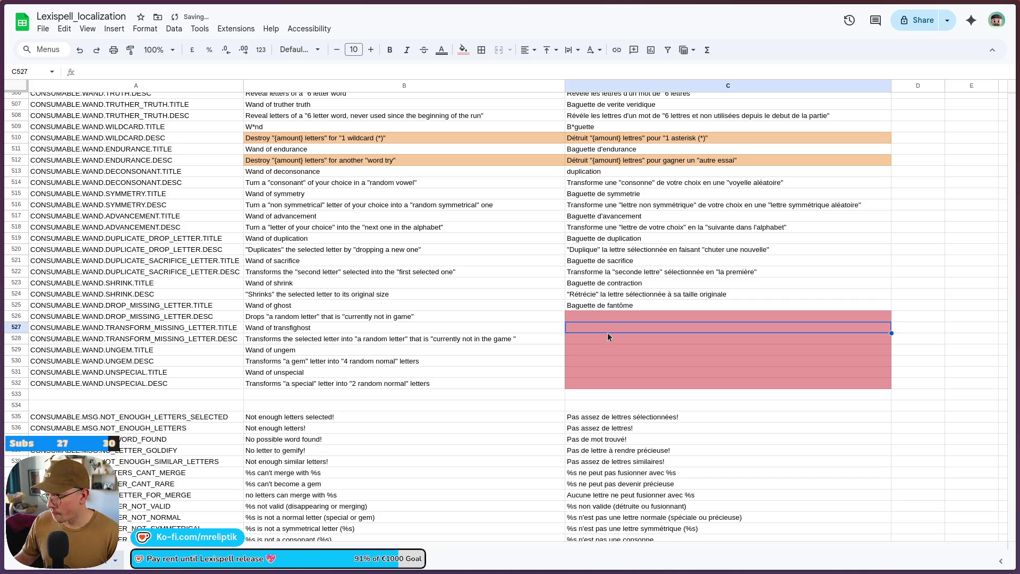
left_click(625, 305)
key("Return")
key("Home")
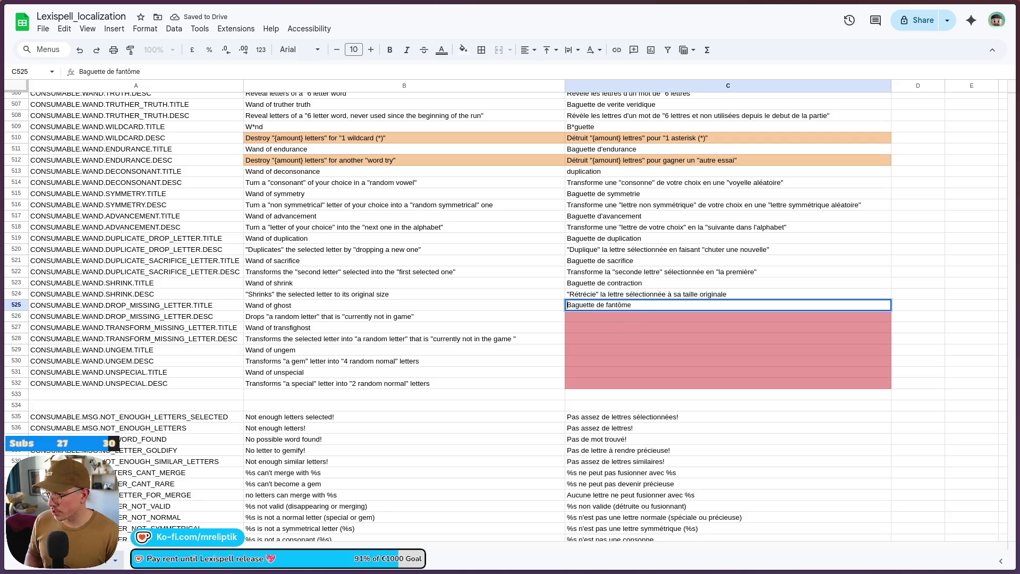
key("Delete")
type("o")
key("Return")
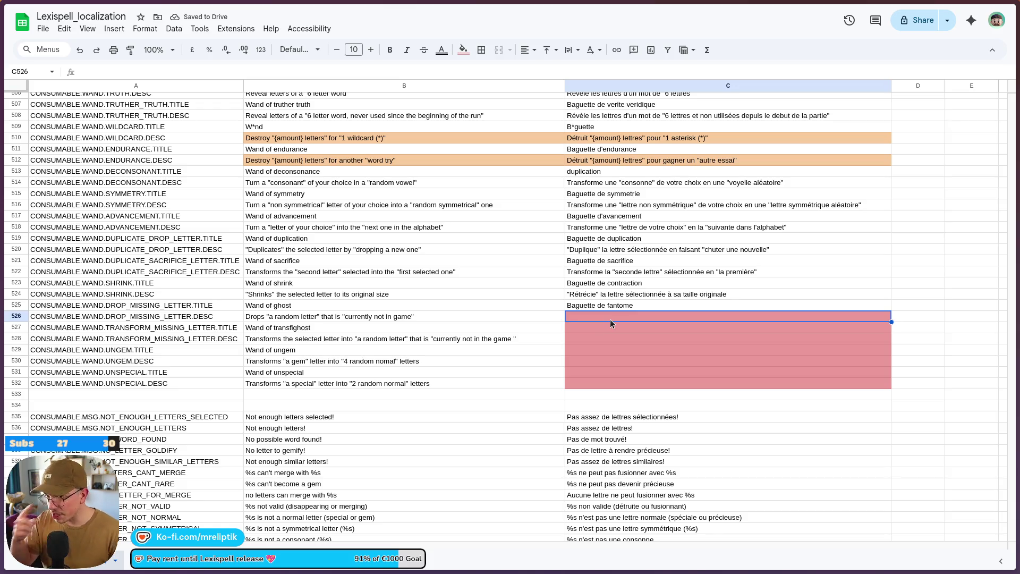
mouse_move(362, 572)
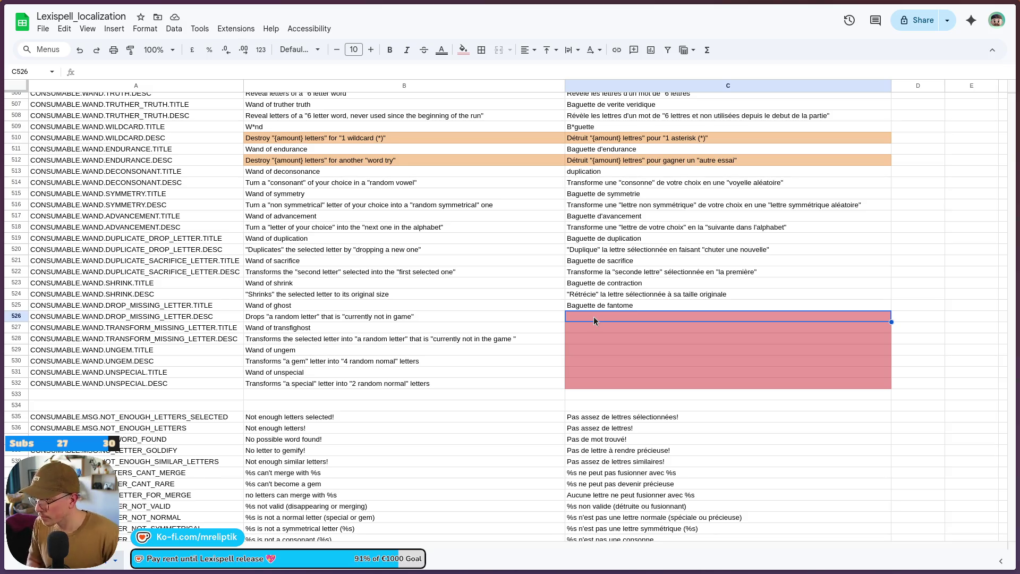
Step: Fill C526 with Fait chuter "une lettre aléatoire" qui n'est "pas encore en jeu", fixing typos
type("Fat")
key("BackSpace")
type("it chuter \"une lettre aléatoire\" ")
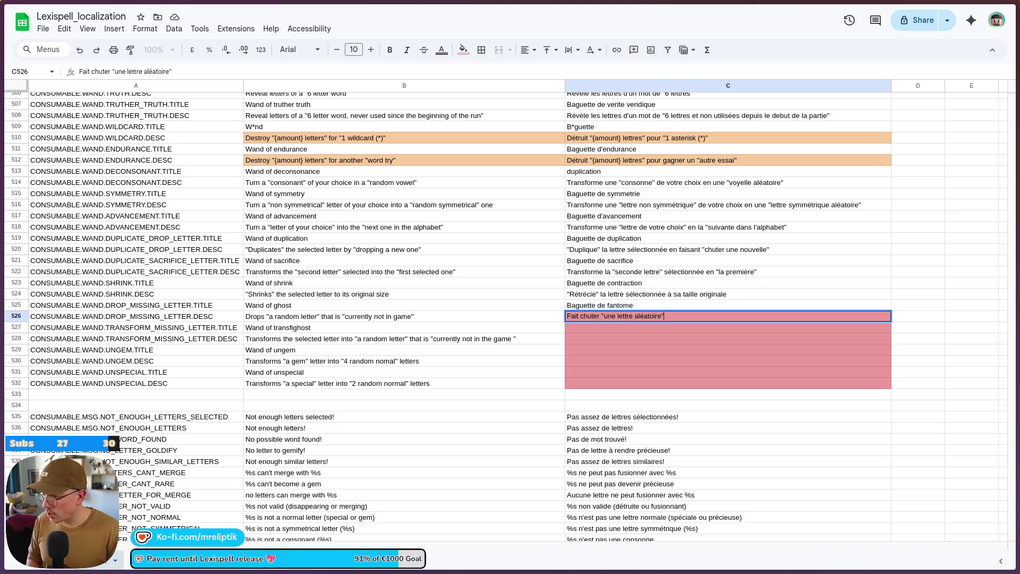
type("qui n'st")
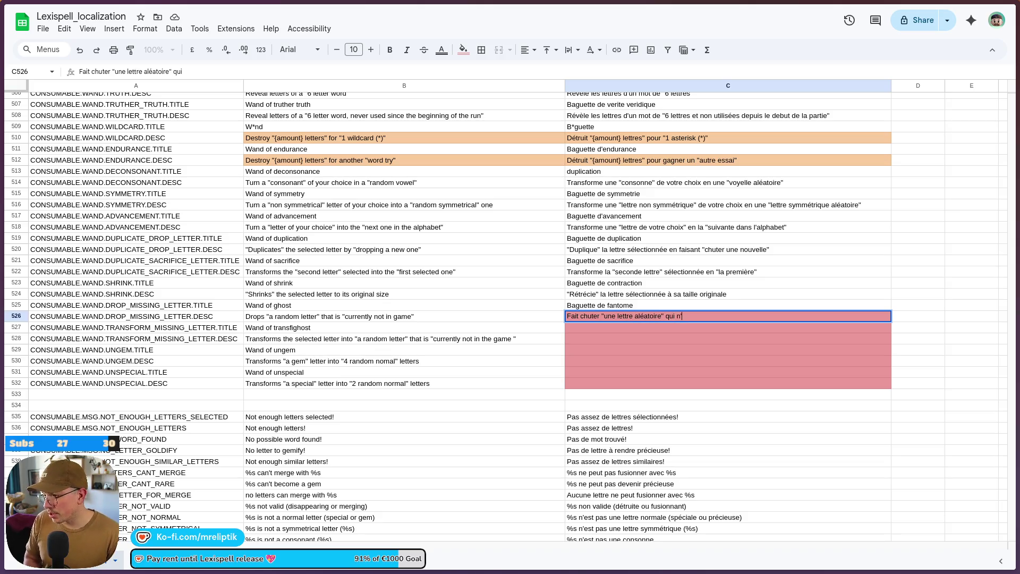
key("BackSpace")
key("BackSpace")
type("est pas encor")
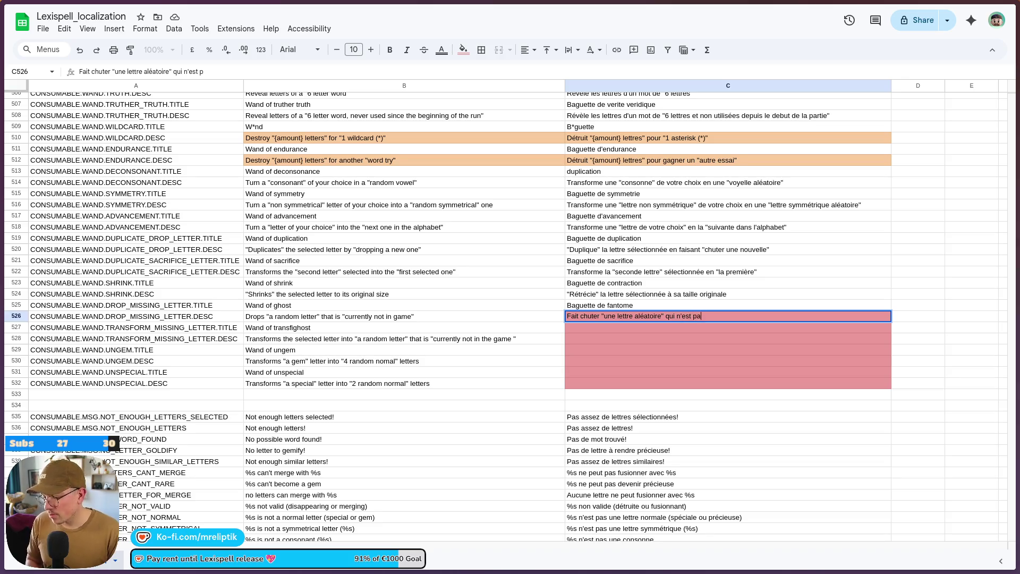
type("e en jeu")
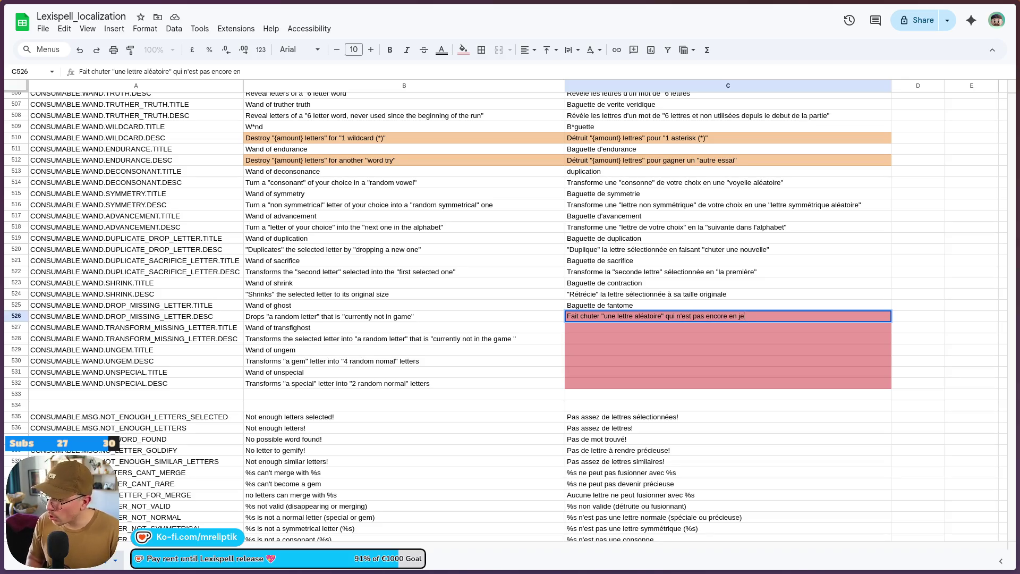
type("\"")
left_click(121, 316)
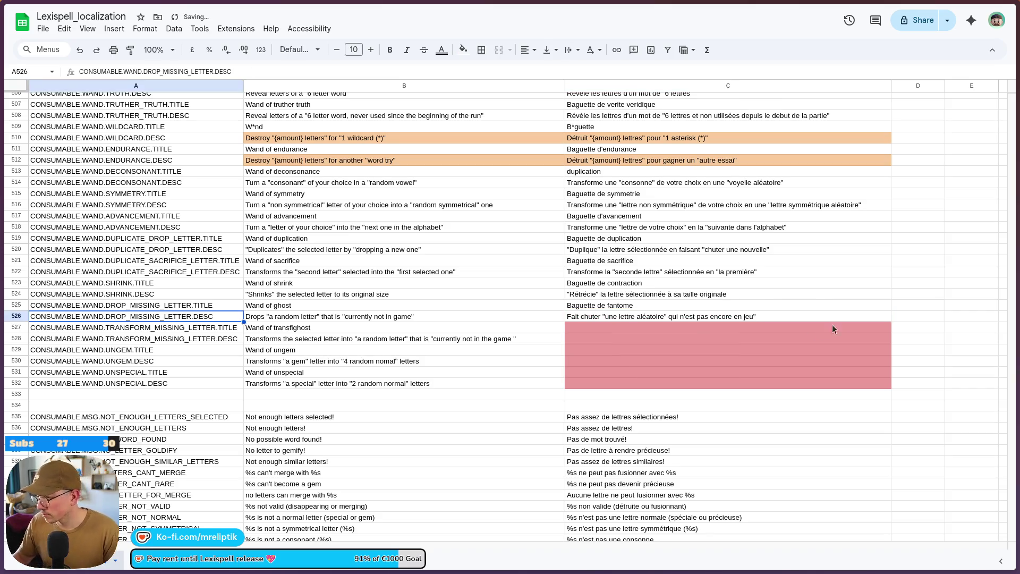
double_click(678, 316)
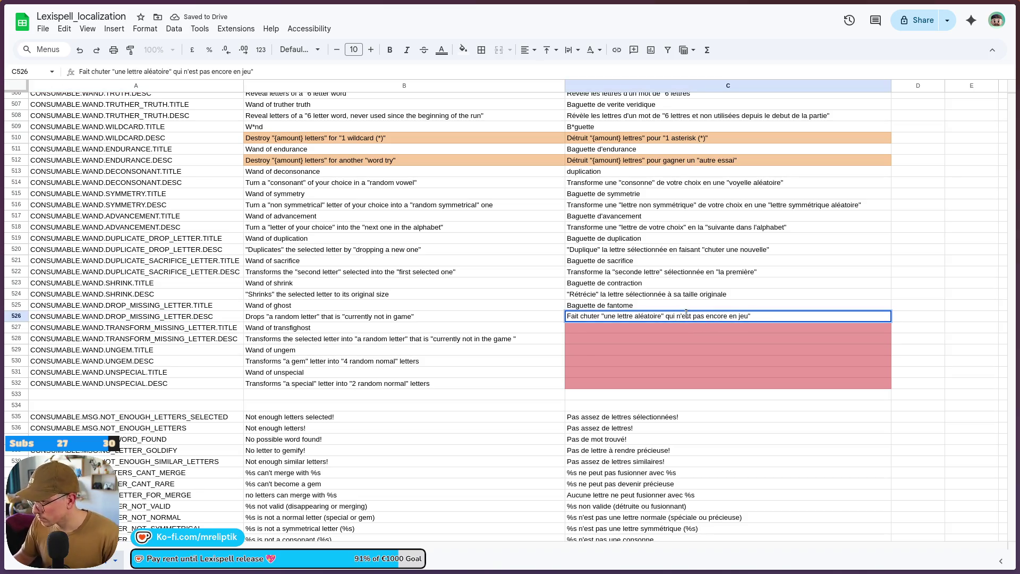
left_click(694, 315)
type("\"")
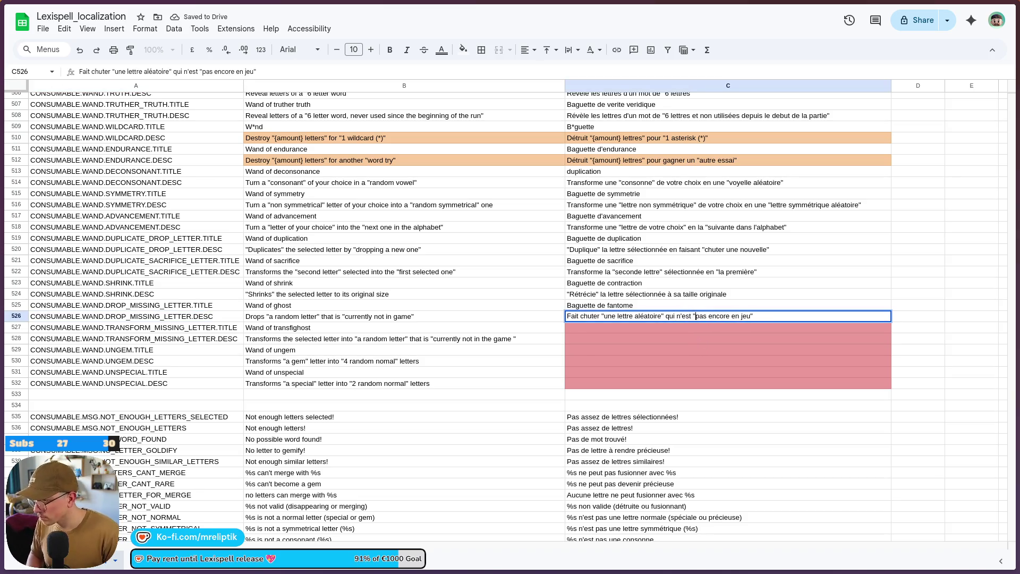
key("Return")
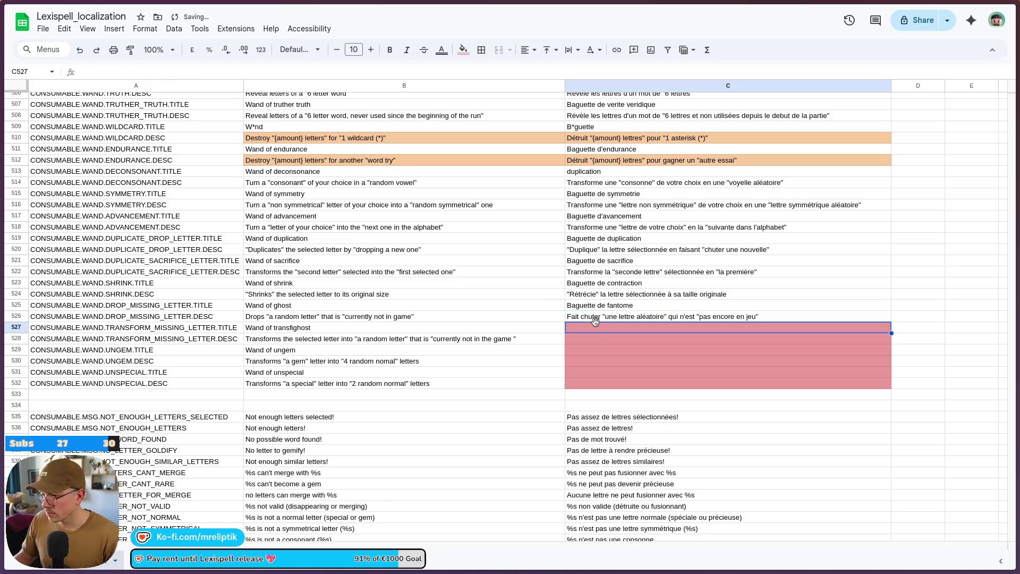
Step: Title the transform wand 'Baguette de transfantome' in C527 and begin its C528 description with 'Transforme'
type("Baguette de ")
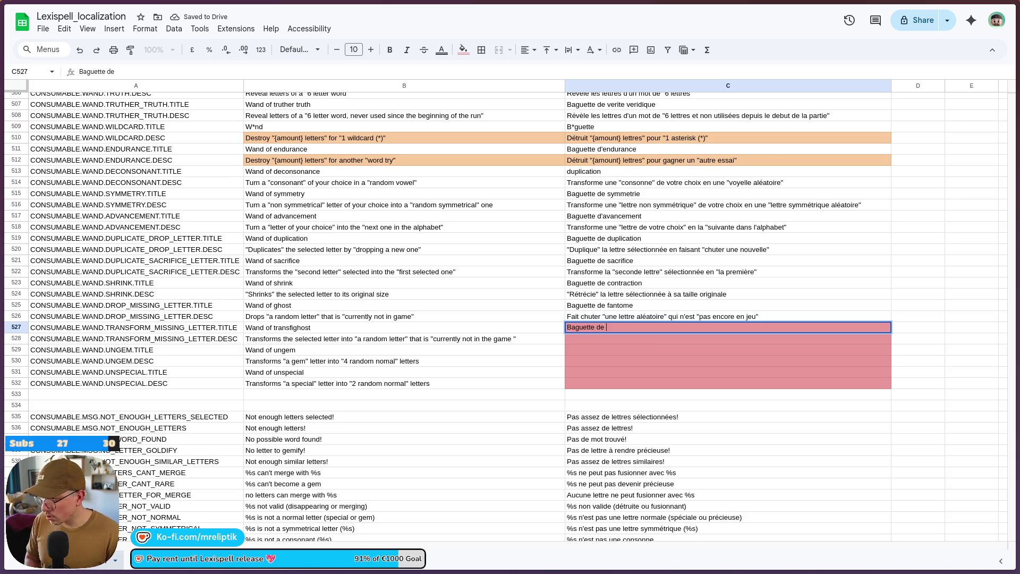
type("transf")
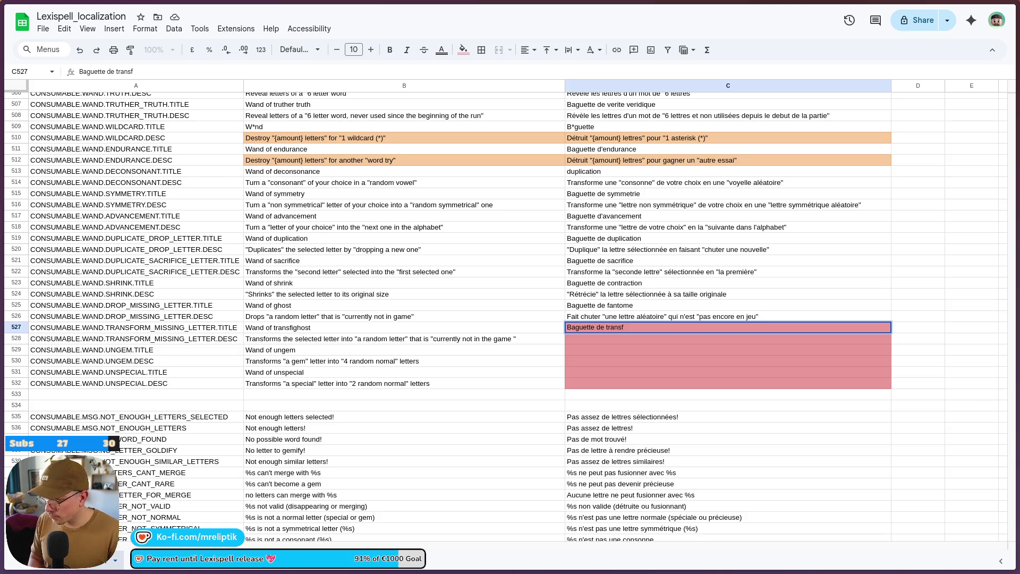
type("antome")
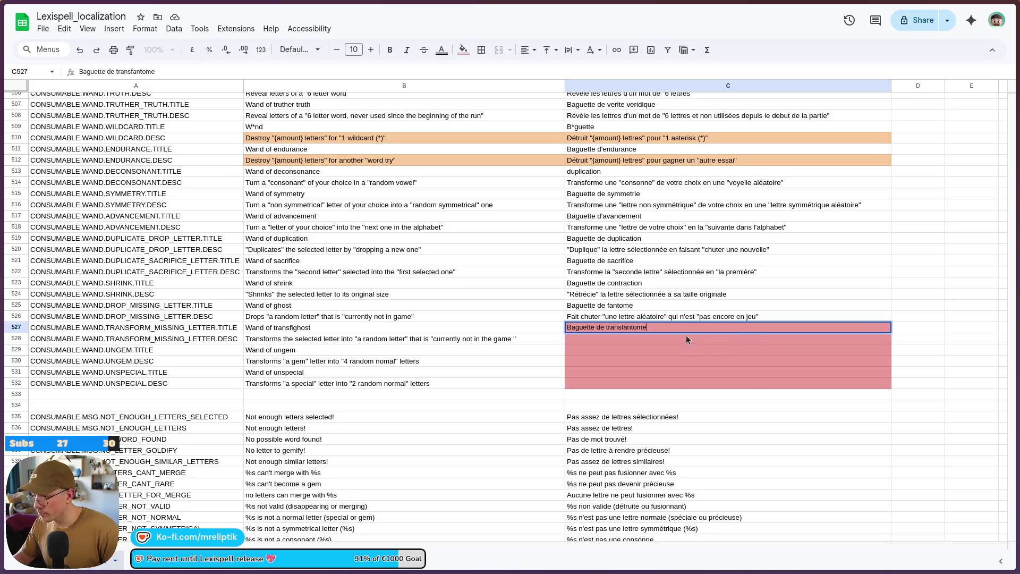
left_click(636, 343)
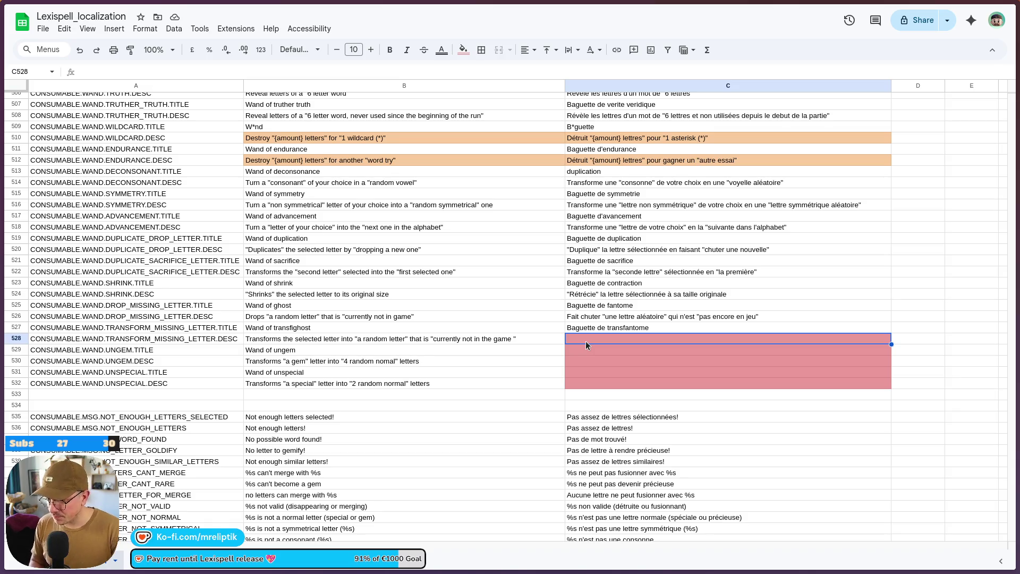
type("Transforme")
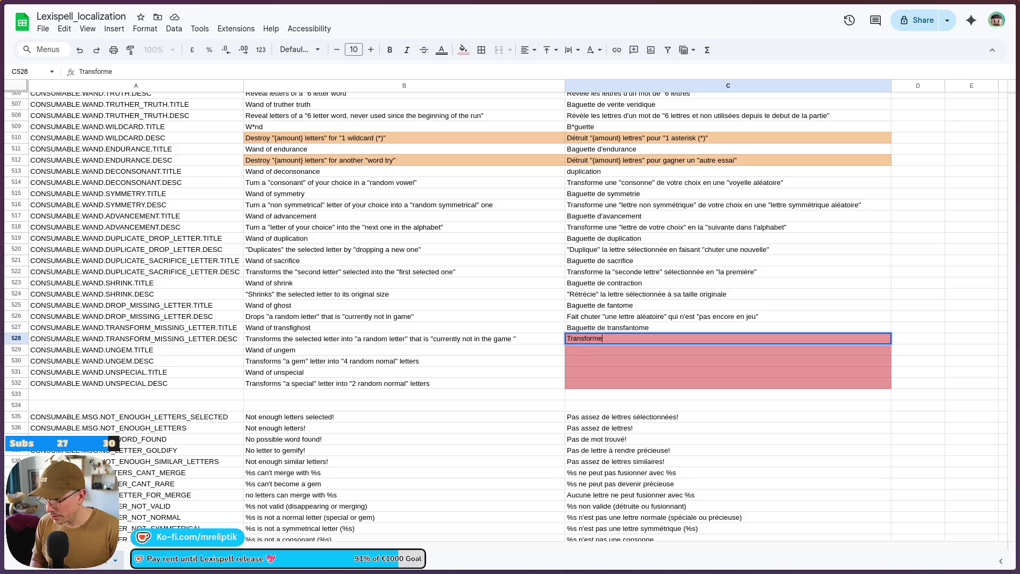
type("la lettre se")
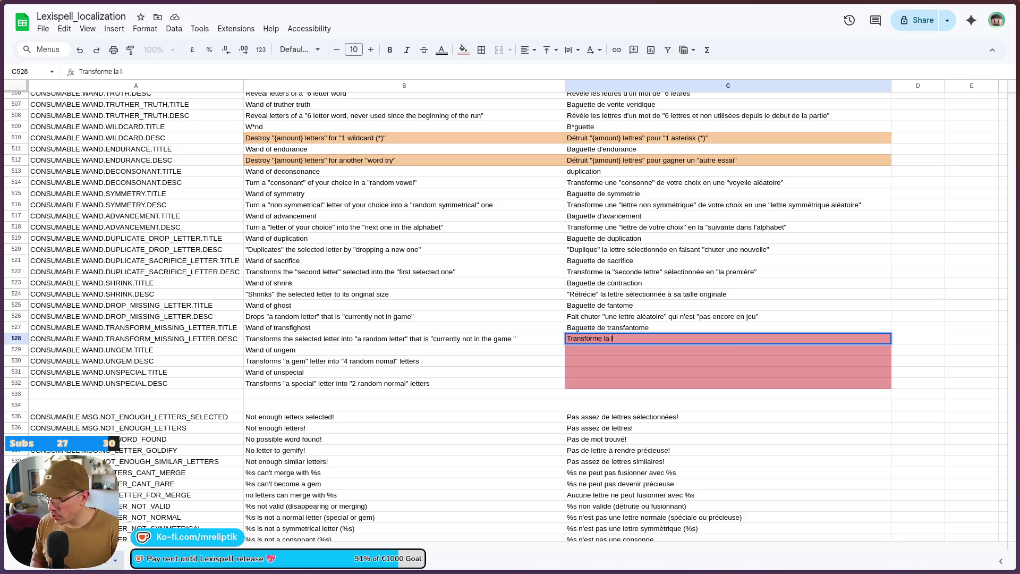
type("lectionnée")
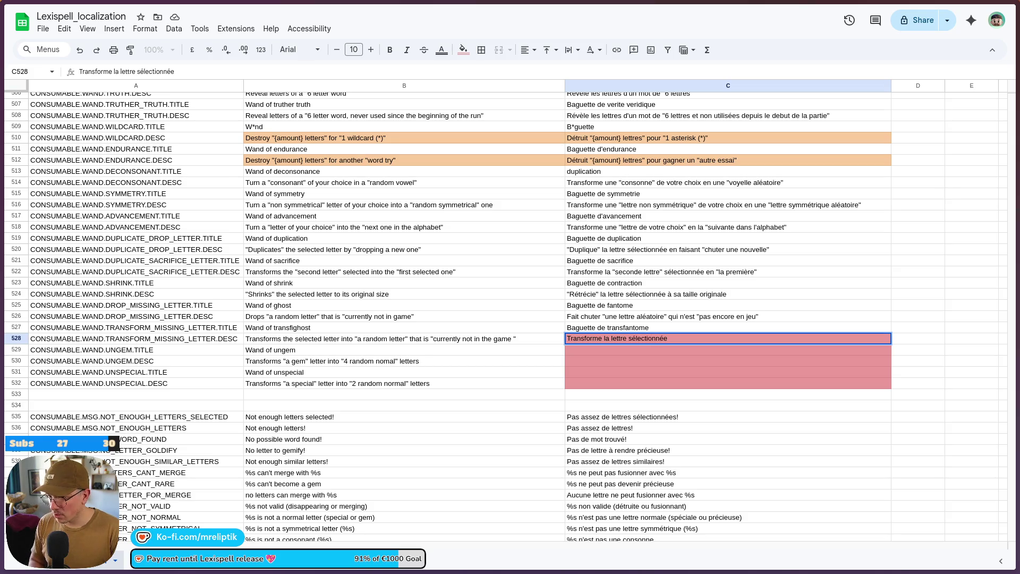
type("en ")
type("une")
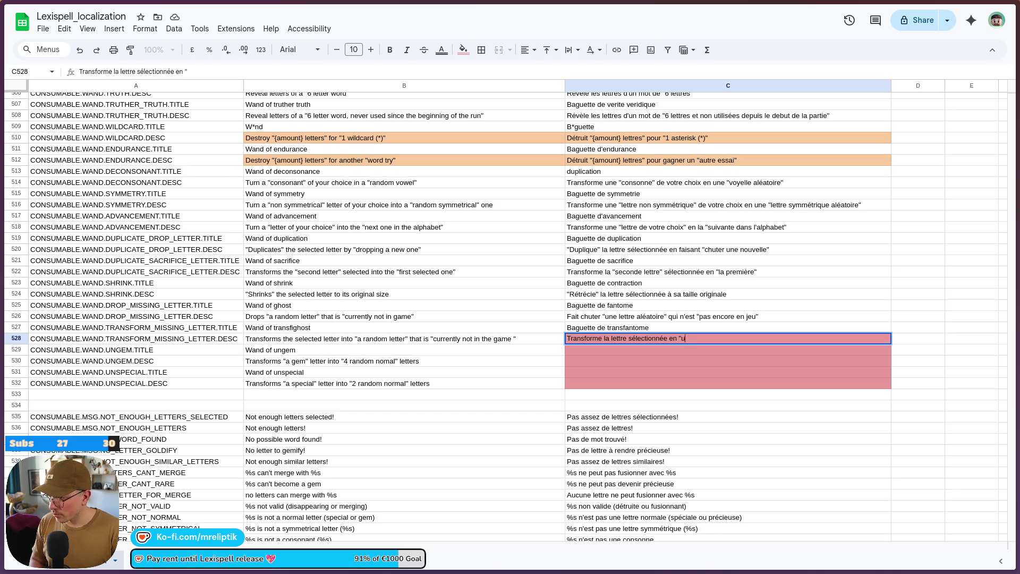
type("ettre éla")
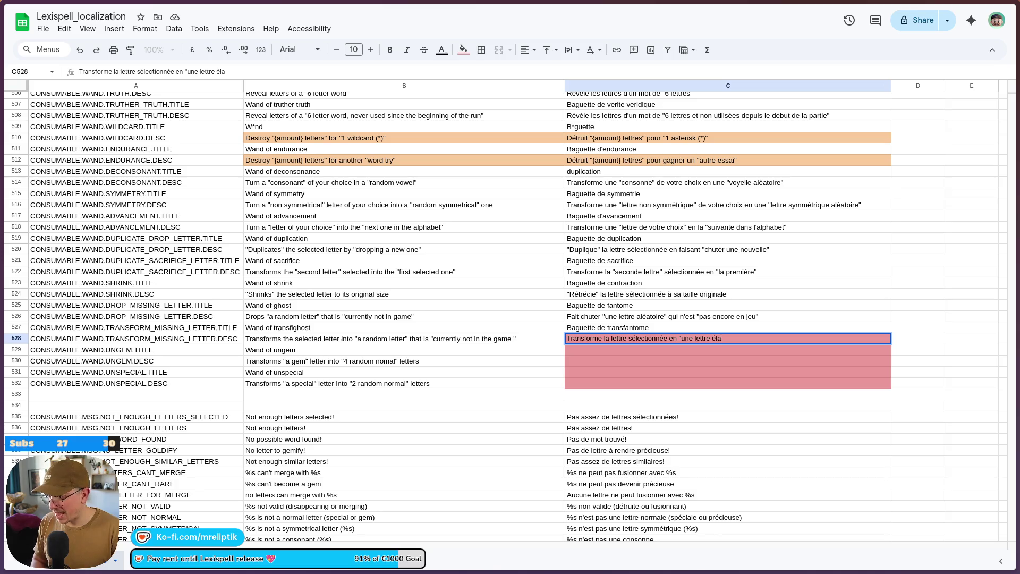
Step: Finish C528: Transforme la lettre sélectionnée en "une lettre aléatoire" qui n'est "pas encore en jeu"
key("BackSpace")
key("BackSpace")
key("BackSpace")
type("aléatoire")
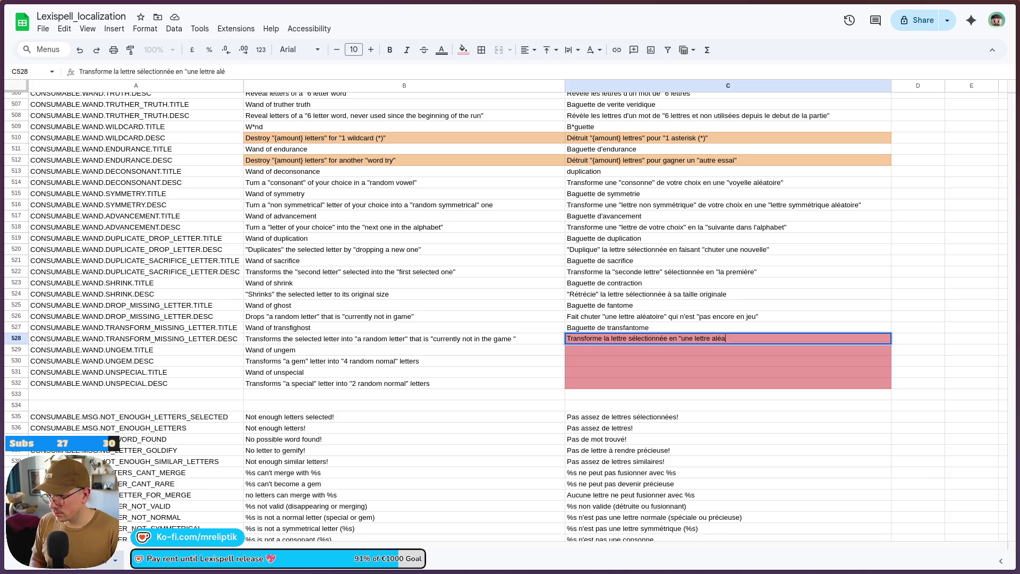
type("\" qui n'est p\"")
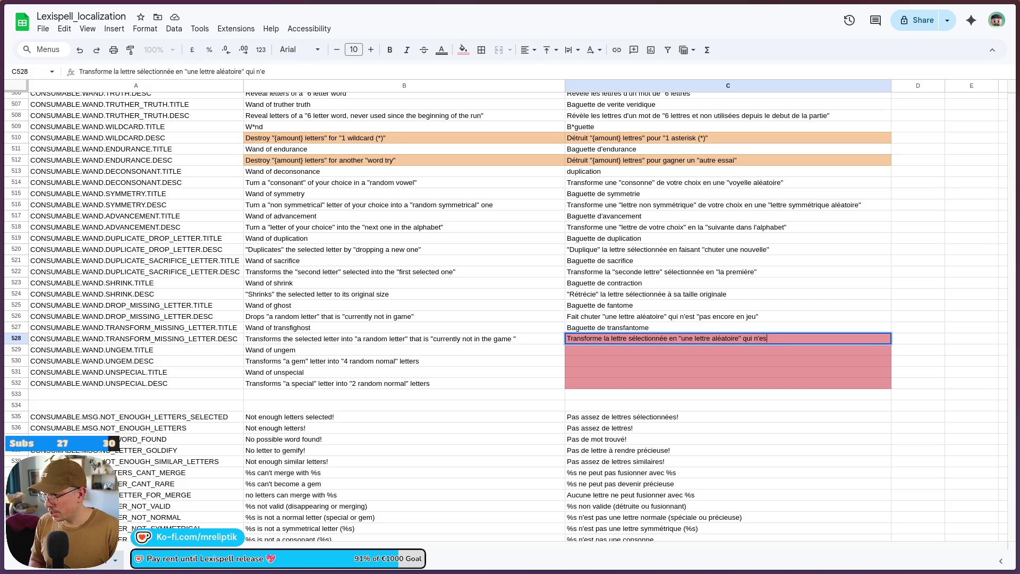
type("as encore ")
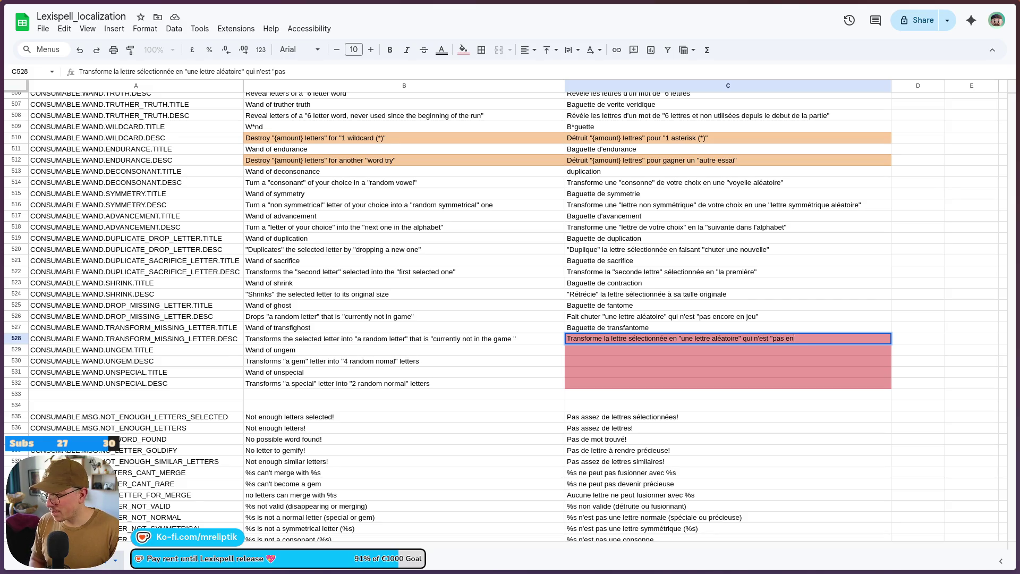
type("en jeu\"")
key("Return")
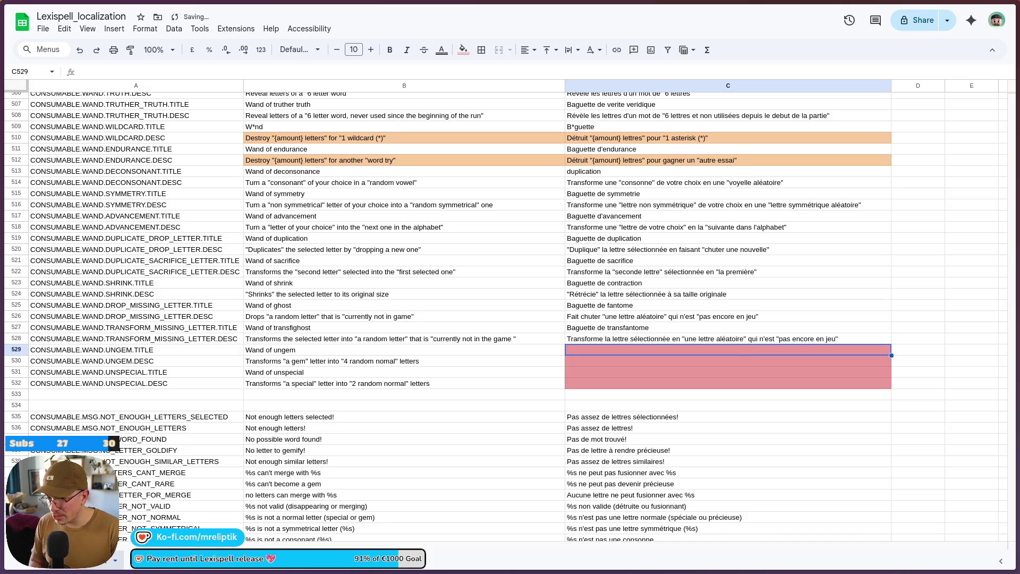
Step: Enter the titles 'Baguette de depreciation' in C529 and 'Baguette de despecialisation' in C531
type("Baguette de ")
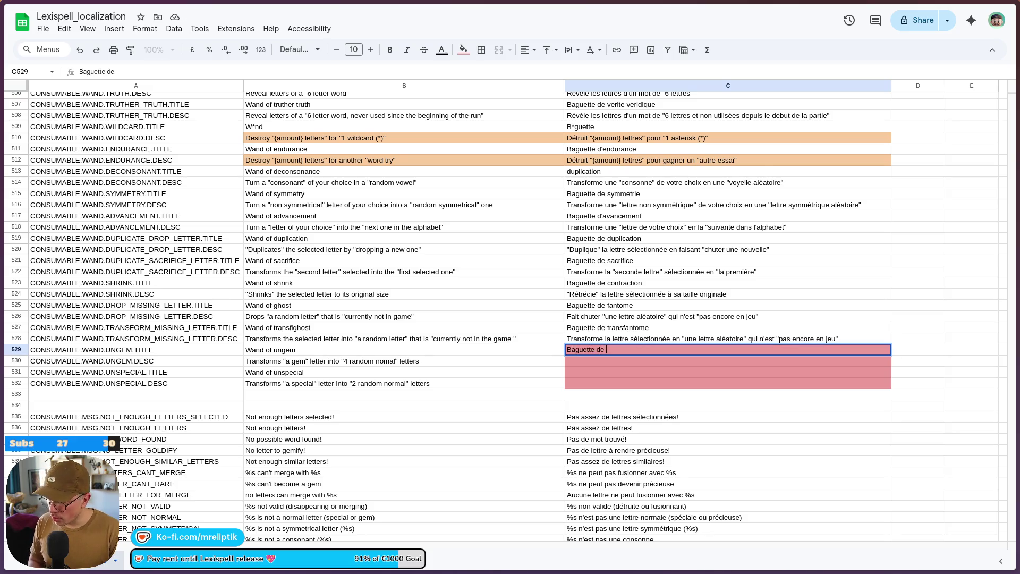
type("de")
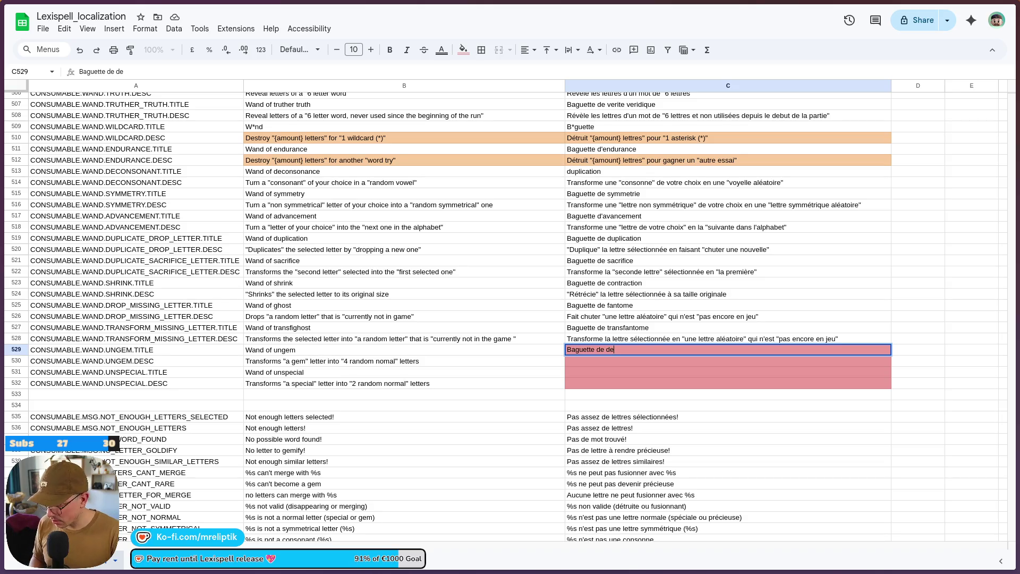
type("epre")
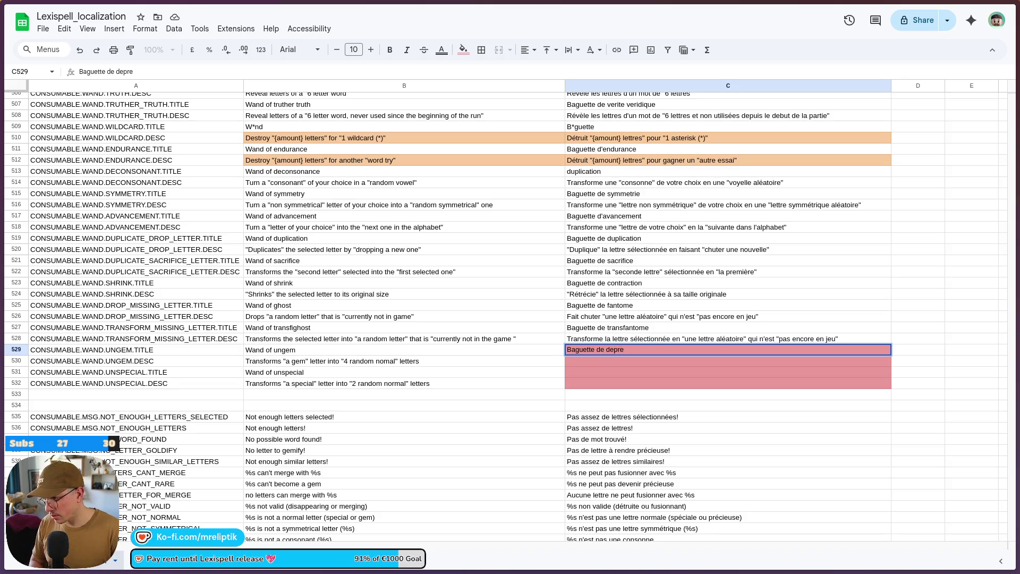
type("ciation")
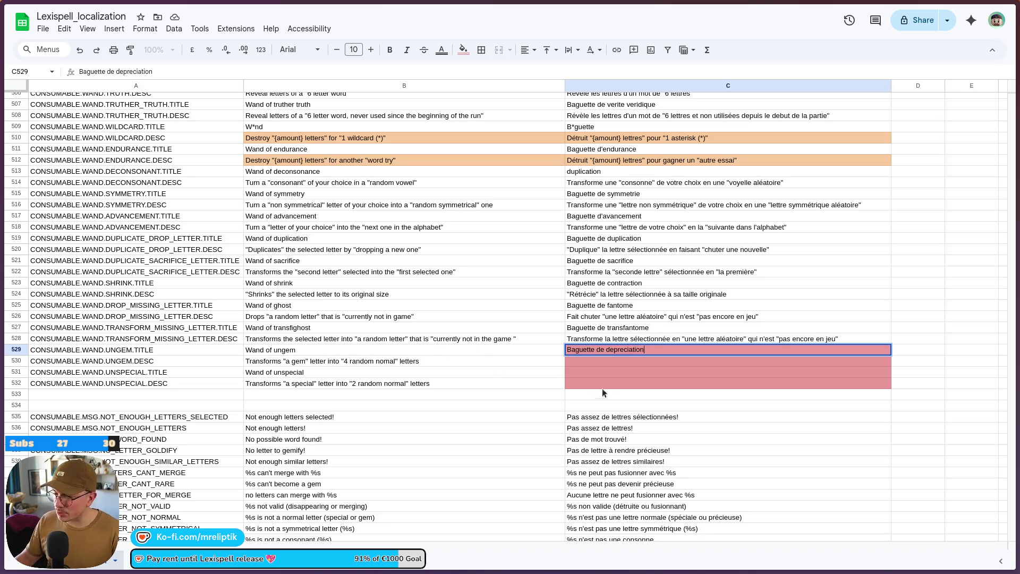
left_click(589, 371)
type("Baguette de despecialisation")
key("Return")
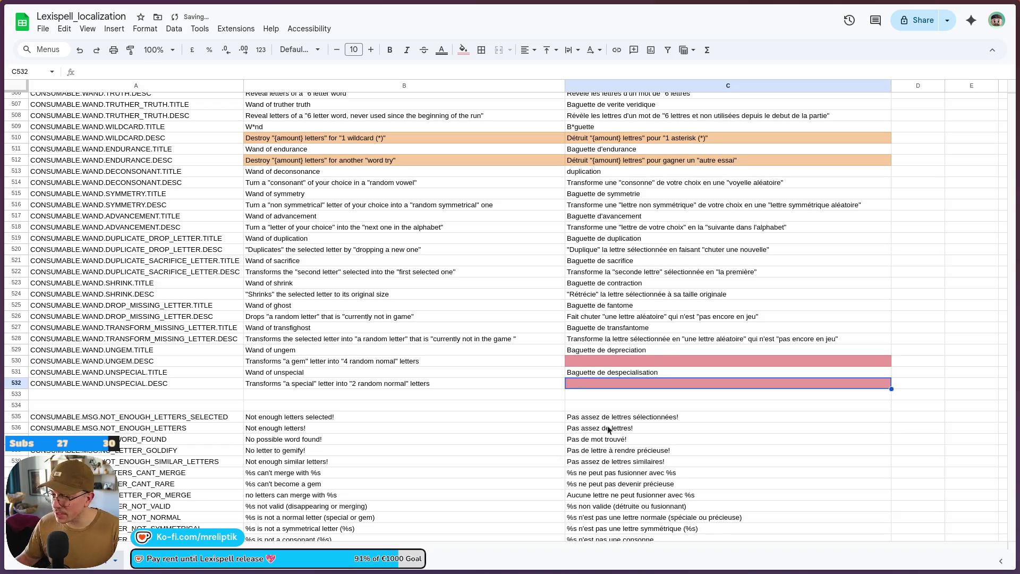
Step: Type the start of the unspecial description in C532: Transform une "lettre spéciale" entre
type("Trasn")
key("BackSpace")
key("BackSpace")
type("nsform un")
key("BackSpace")
type("e\"")
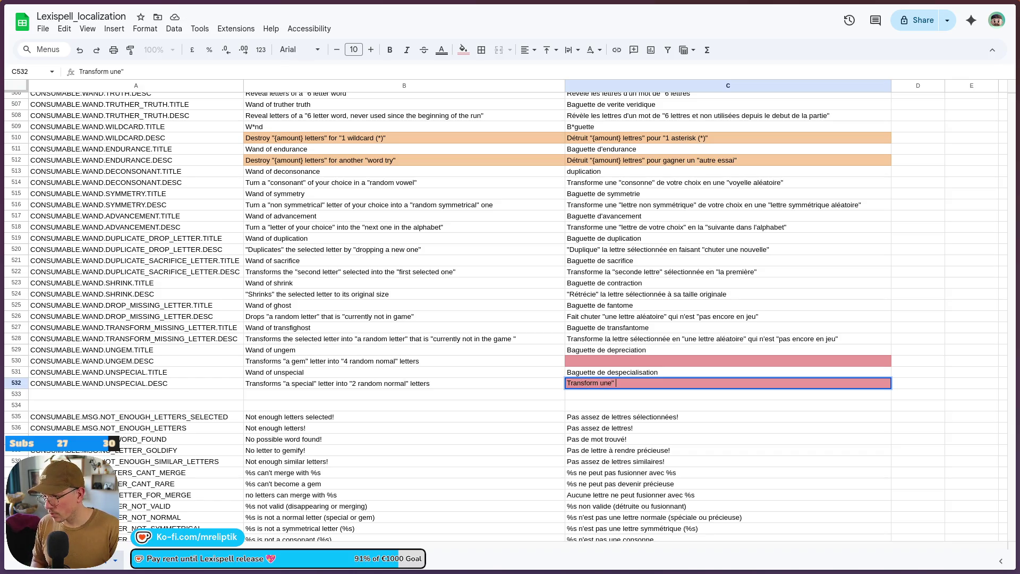
key("BackSpace")
type("\"lettre sp")
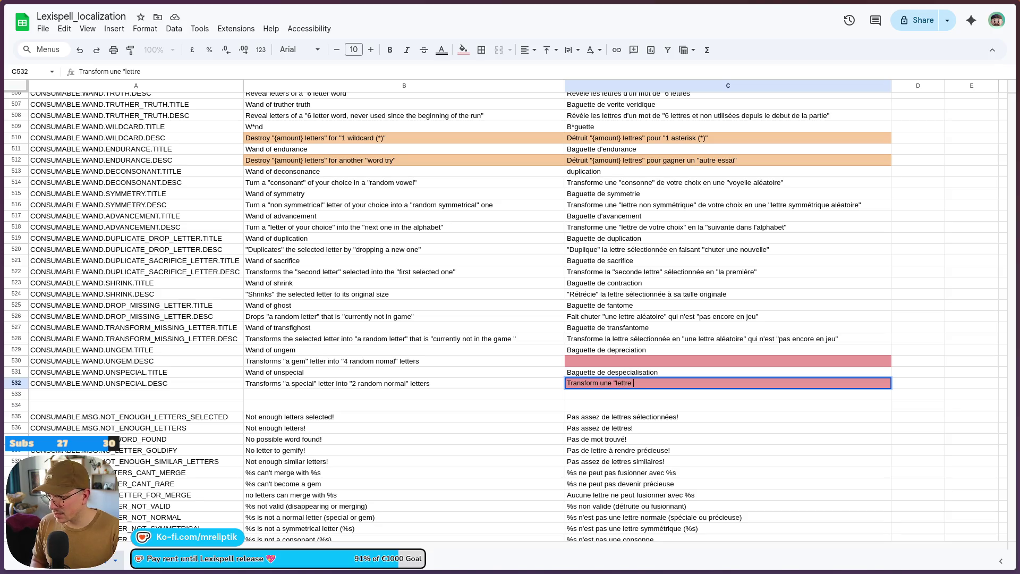
key("BackSpace")
type("é")
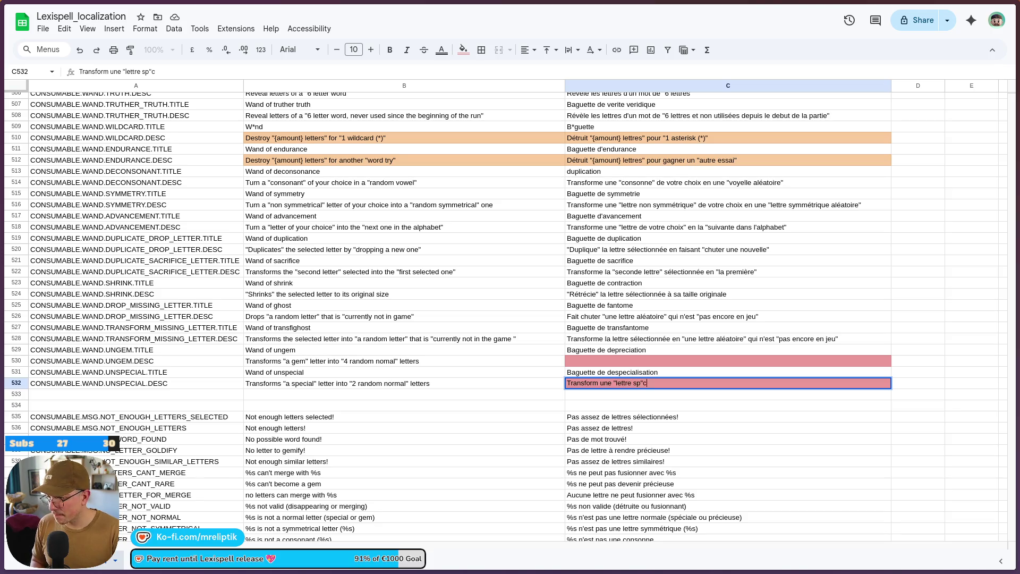
type("ciale\" entre")
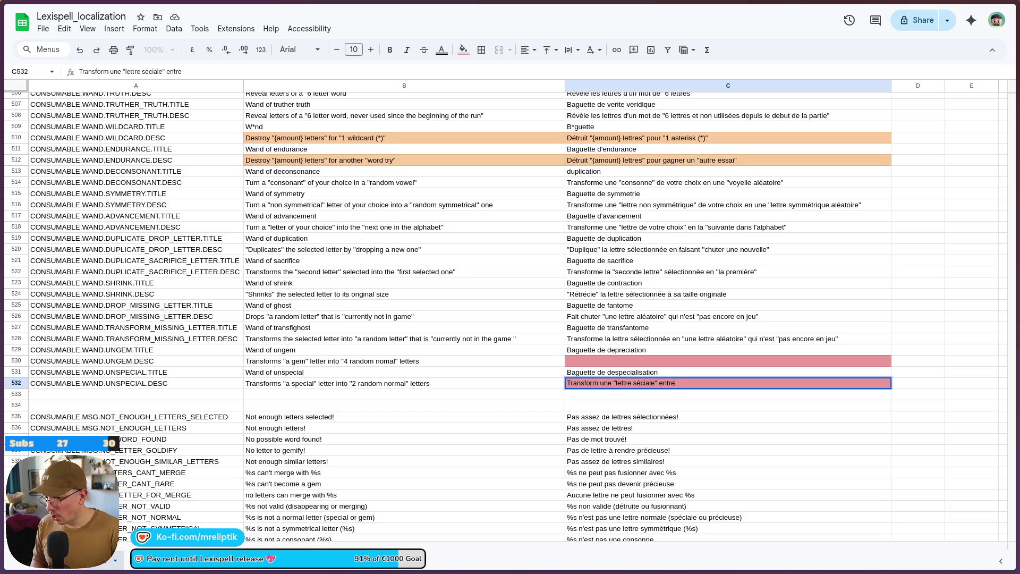
left_click(136, 384)
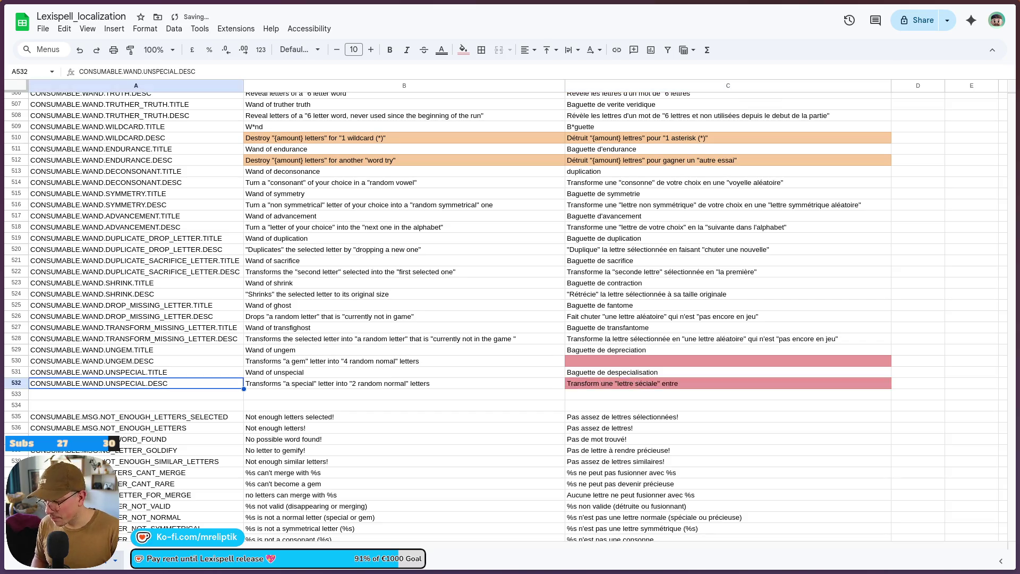
Step: Shorten 'entre' to 'en' and complete the description with "2 lettre normale aléatoires"
double_click(646, 382)
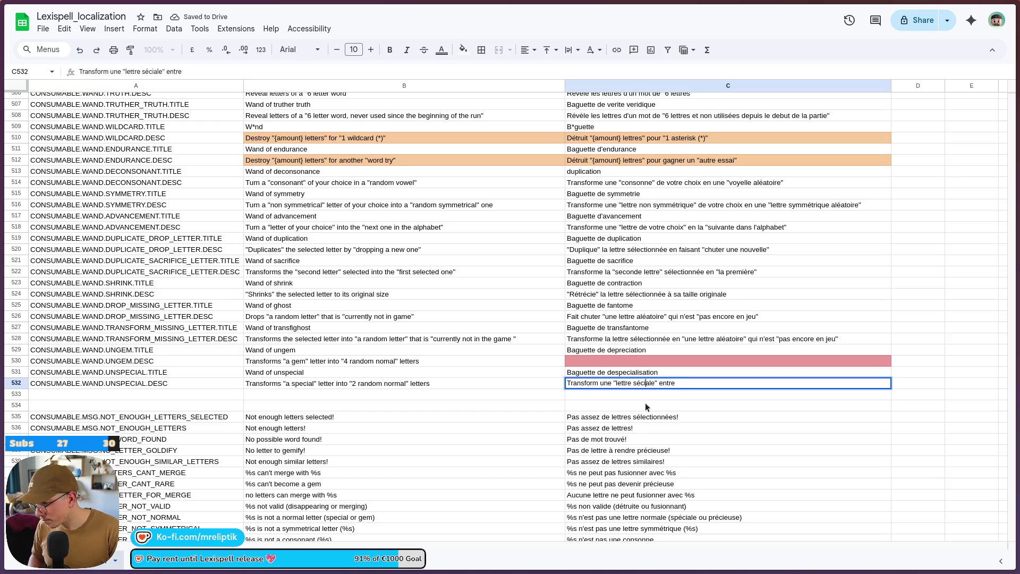
type("p")
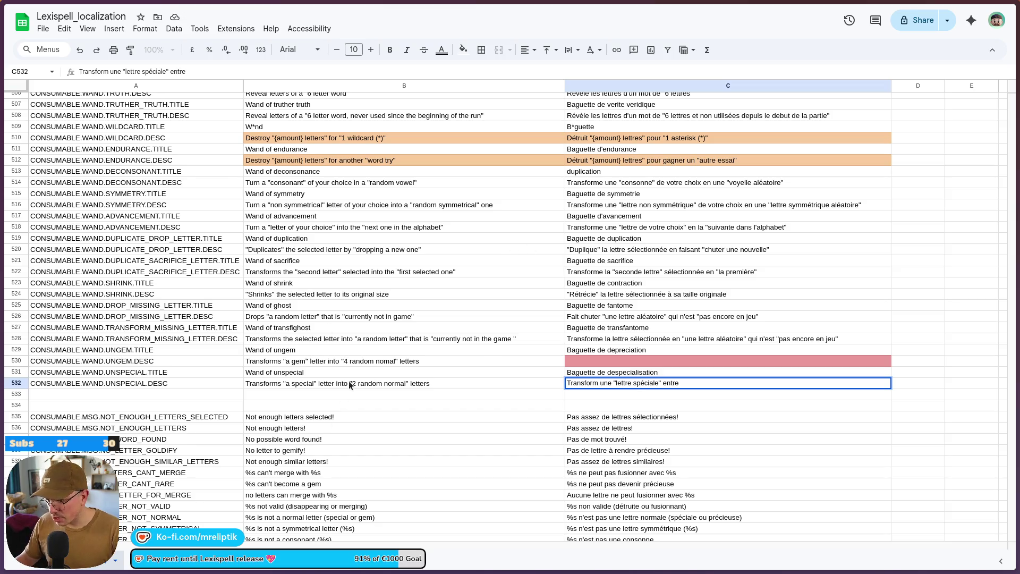
key("BackSpace")
key("BackSpace")
type("\"2 l")
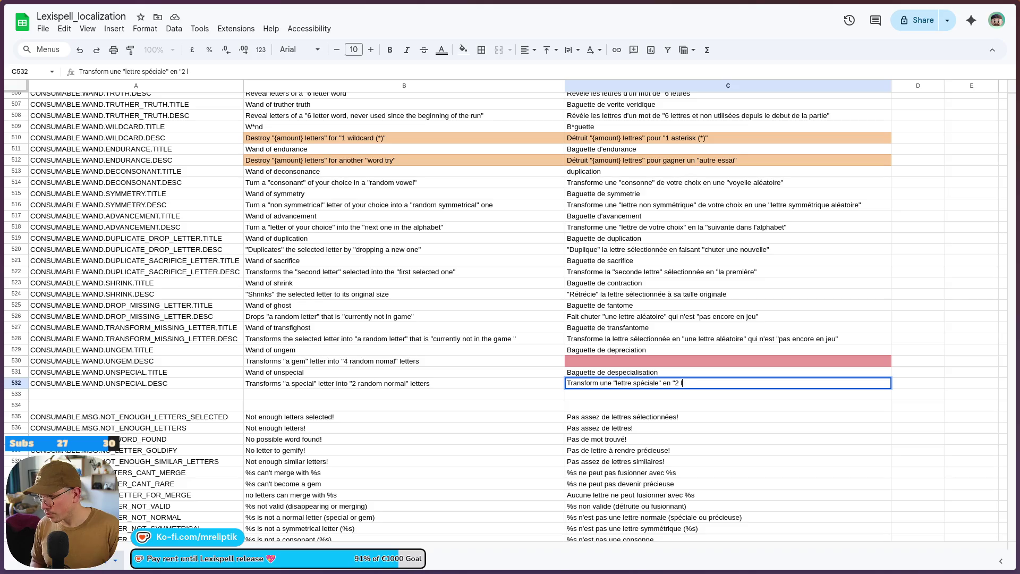
type("ettre ")
type("normale aléatoires")
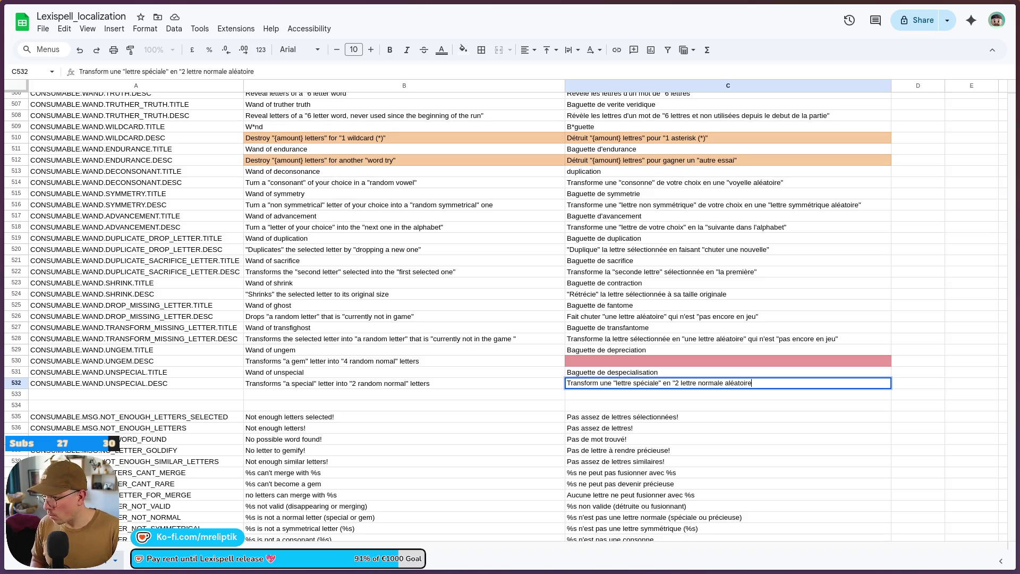
type("\"")
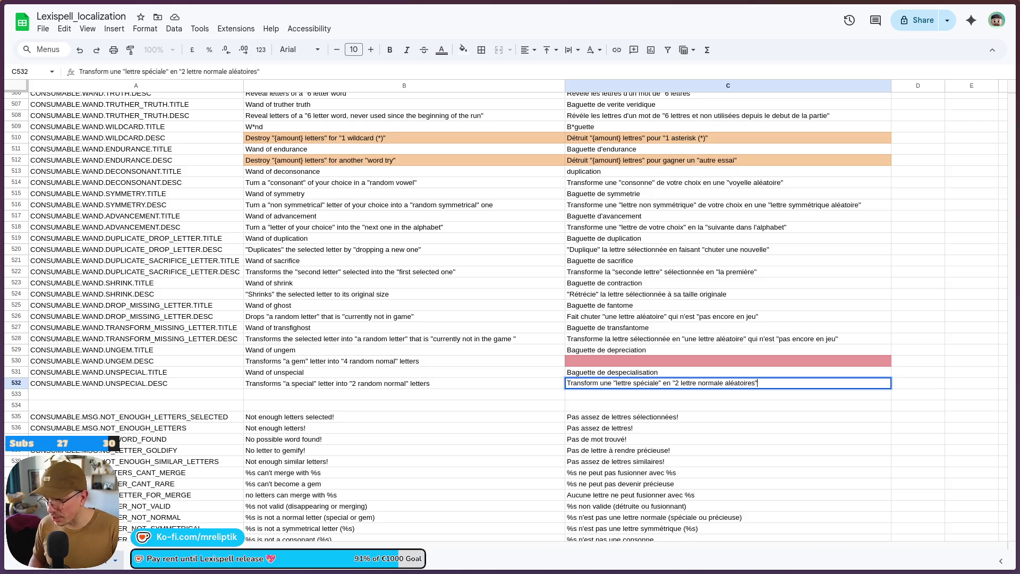
key("Return")
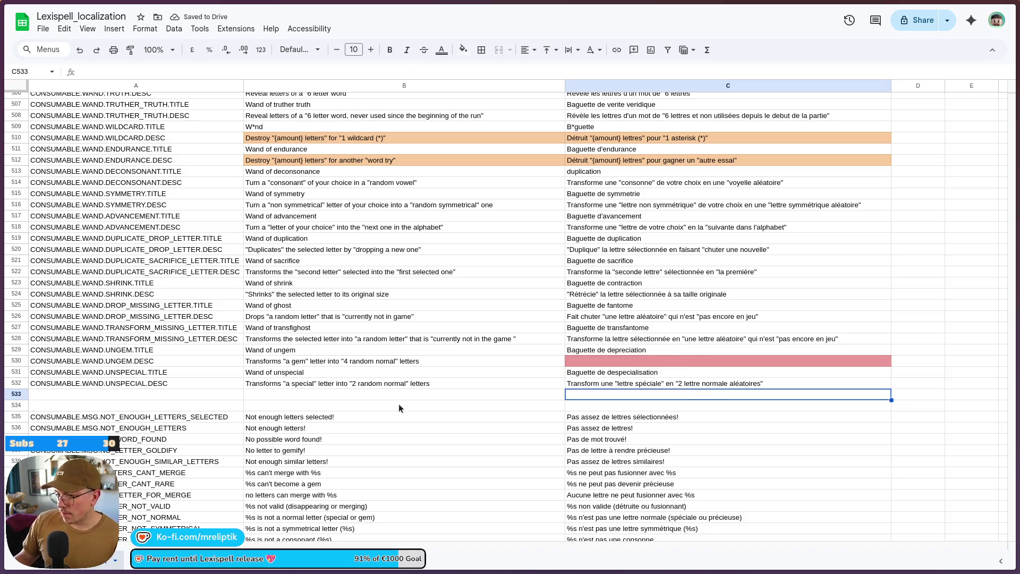
Step: Compare with the English text, then make 'lettre' plural ('lettres') in the French unspecial description C532
double_click(360, 384)
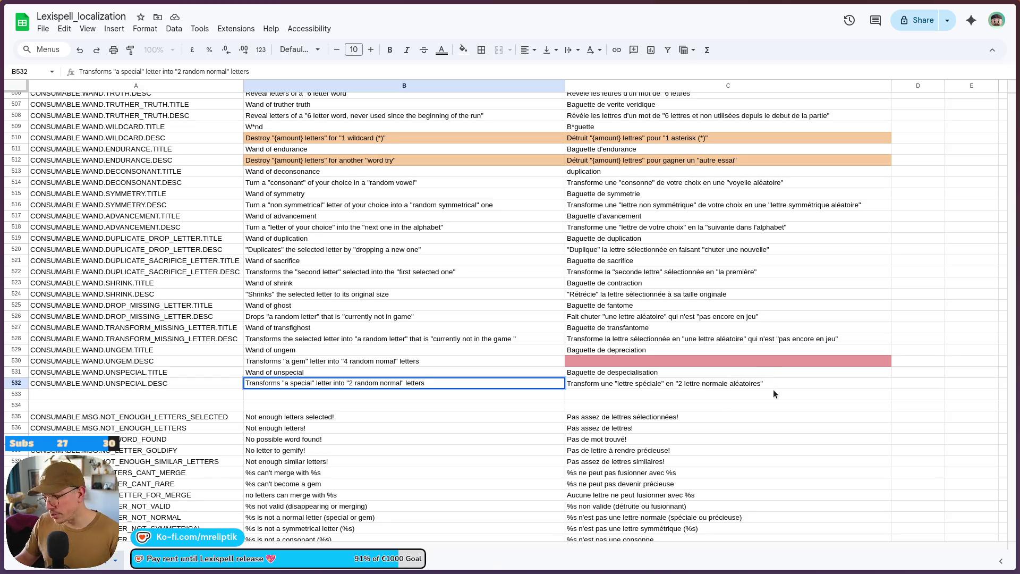
left_click(681, 404)
double_click(699, 383)
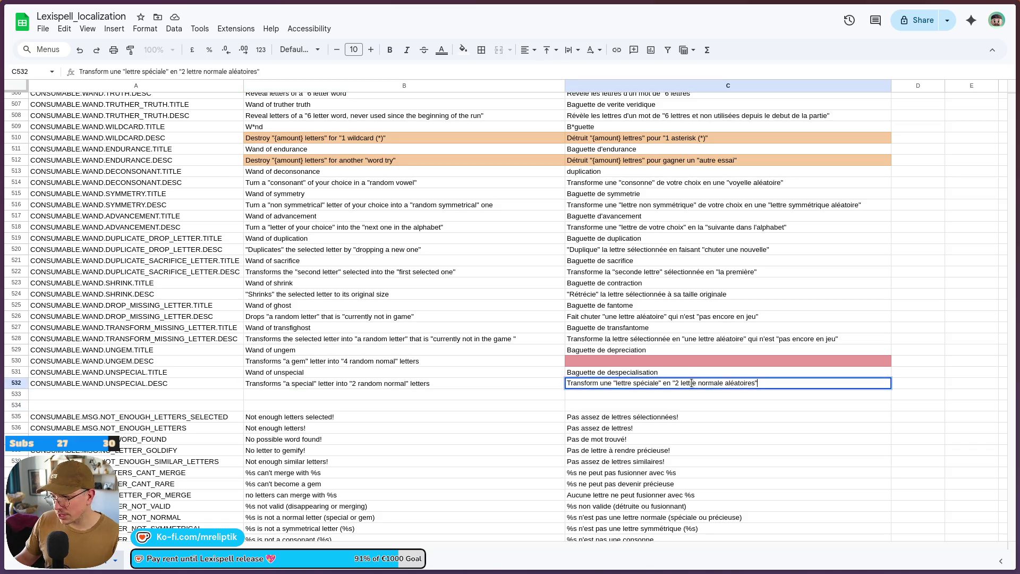
double_click(691, 383)
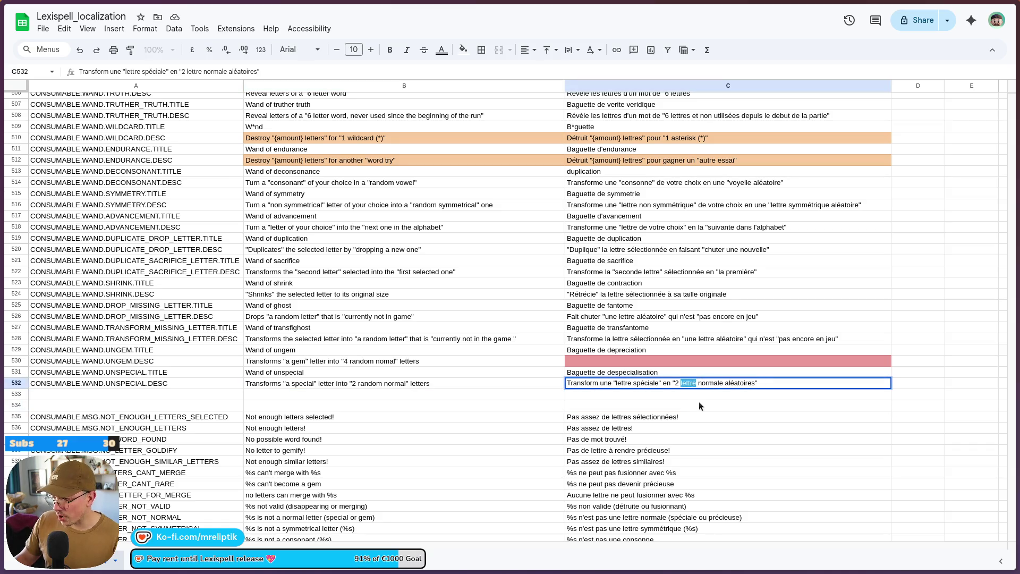
type("lettres")
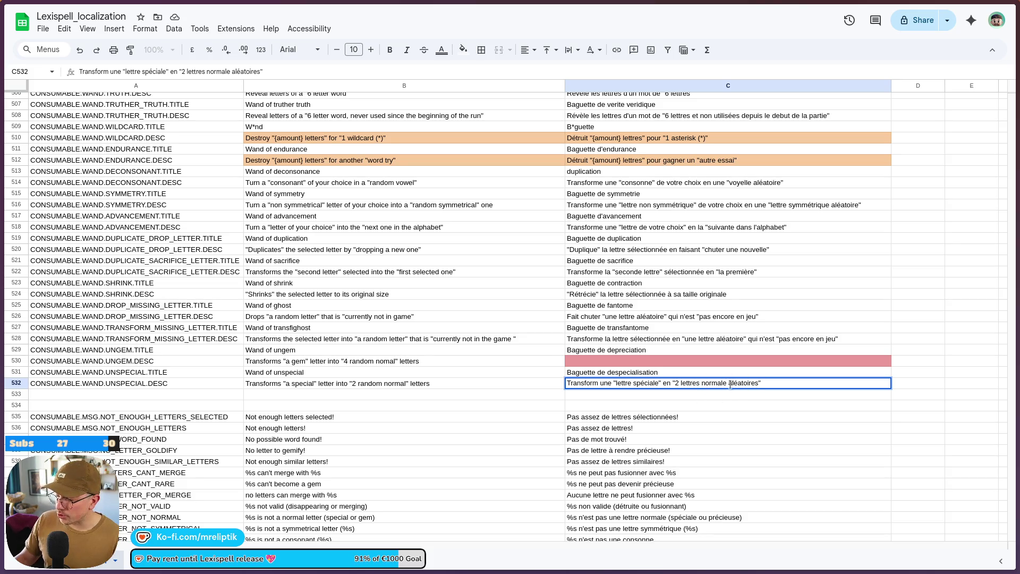
type("s")
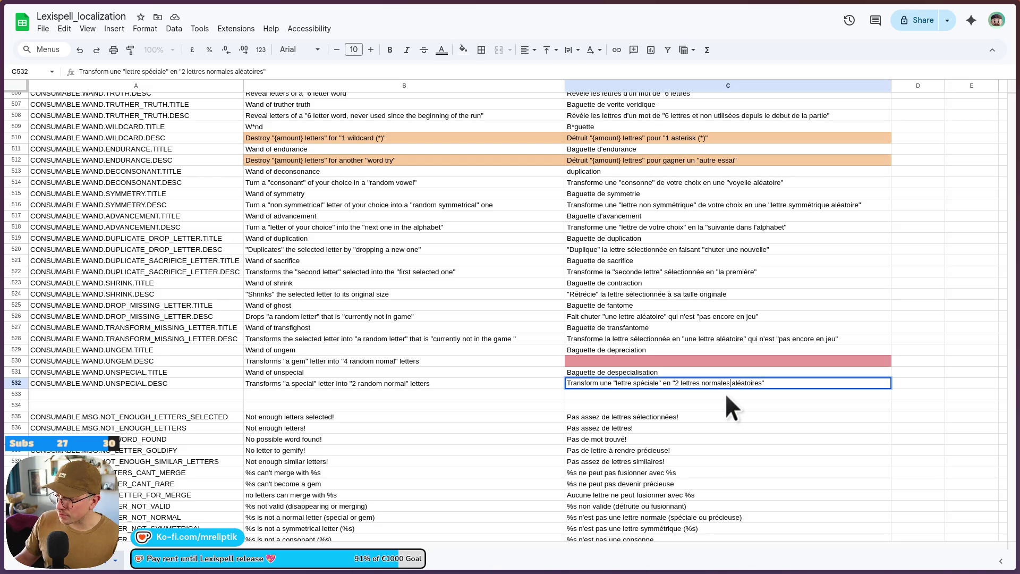
left_click(726, 393)
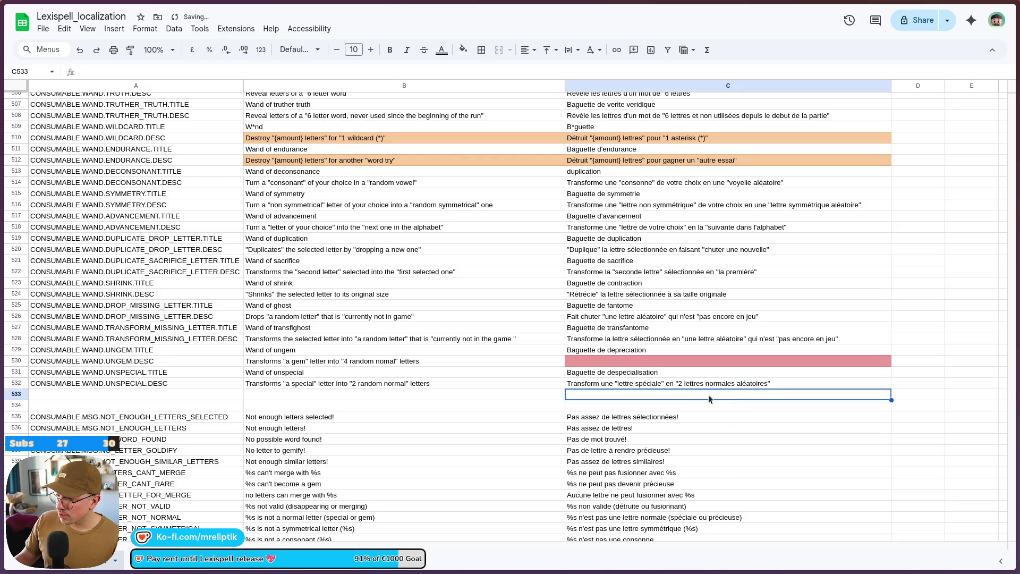
Step: In C532, replace 'une' with '1' and fix the opening quote
double_click(617, 383)
double_click(589, 383)
type("1")
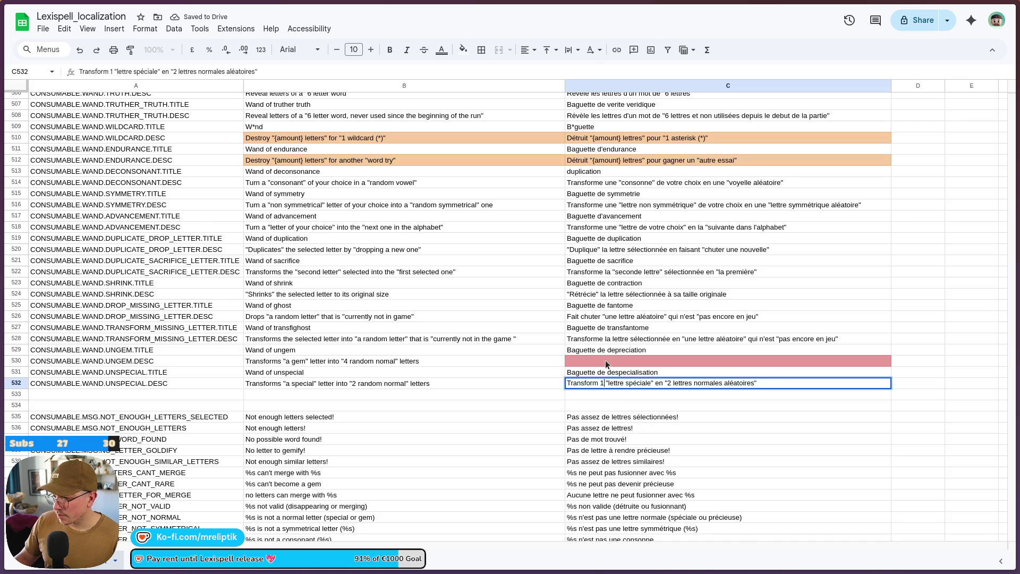
key("BackSpace")
type("\"")
Step: Change 'a special' to '1 special' in the English description B532
left_click(288, 383)
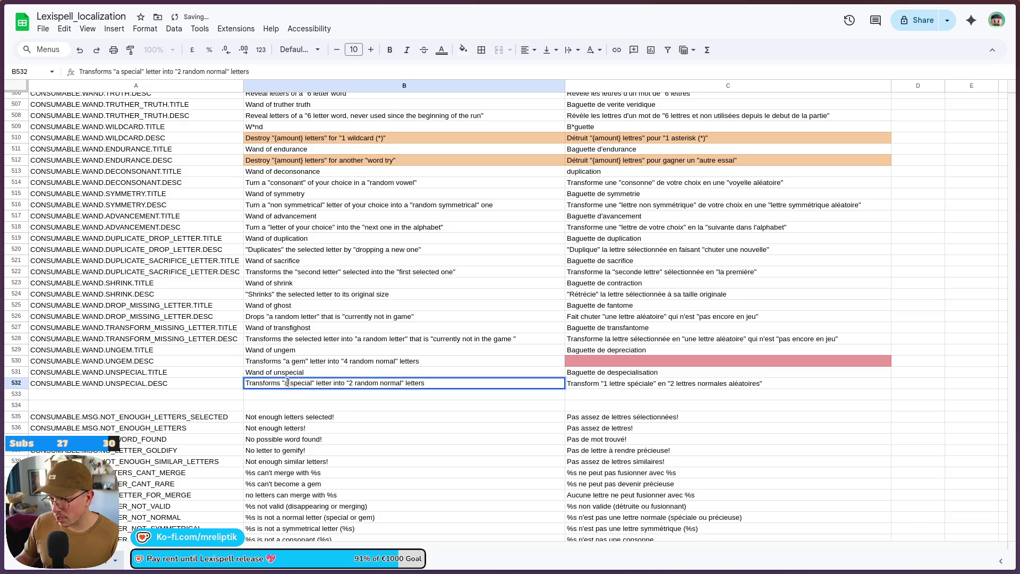
double_click(288, 383)
type("1")
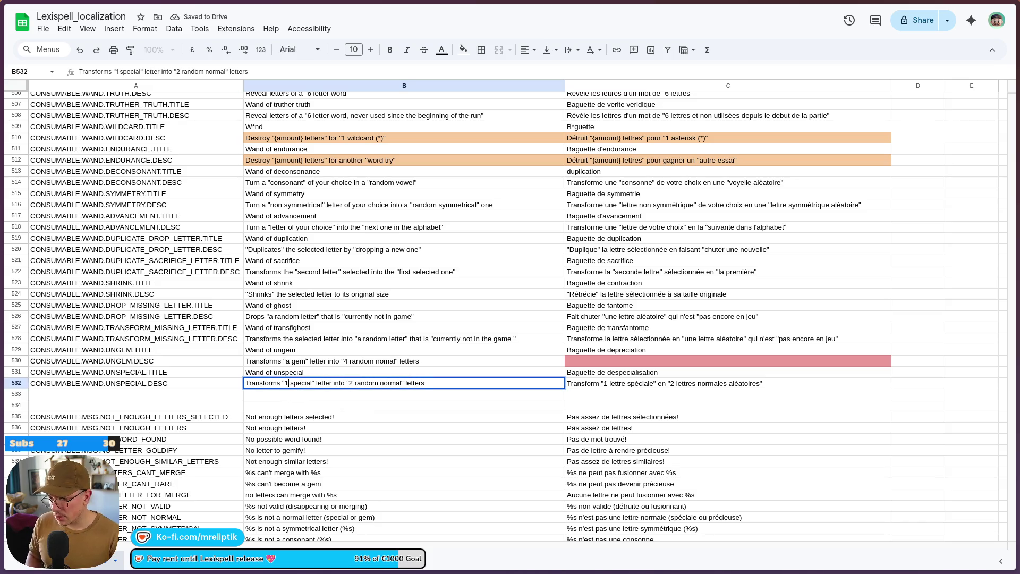
triple_click(289, 361)
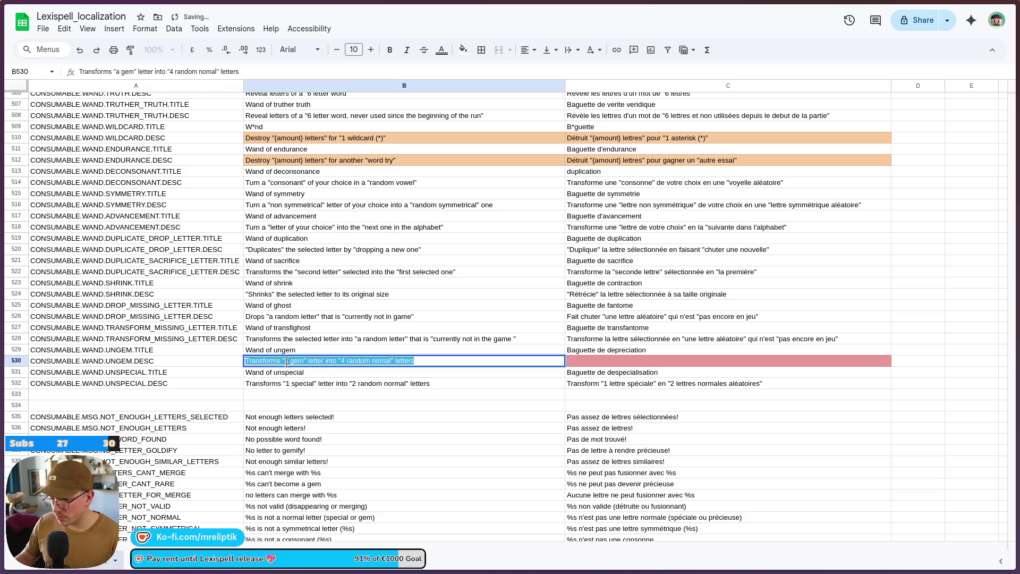
Step: In B530, change 'a gem' to '1 gem' and move the closing quote after 'letter'
double_click(287, 361)
type("A")
key("BackSpace")
type("1")
left_click(306, 361)
key("BackSpace")
key("ctrl+Right")
type("\"")
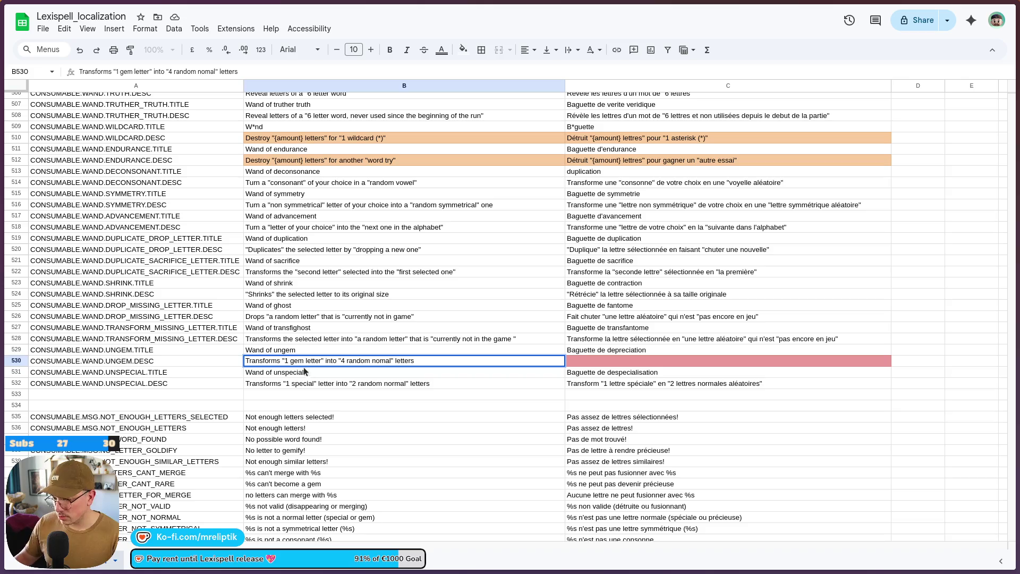
left_click(318, 384)
Step: In B532, move the closing quote after 'letter' and commit the edit
double_click(319, 384)
key("ctrl+a")
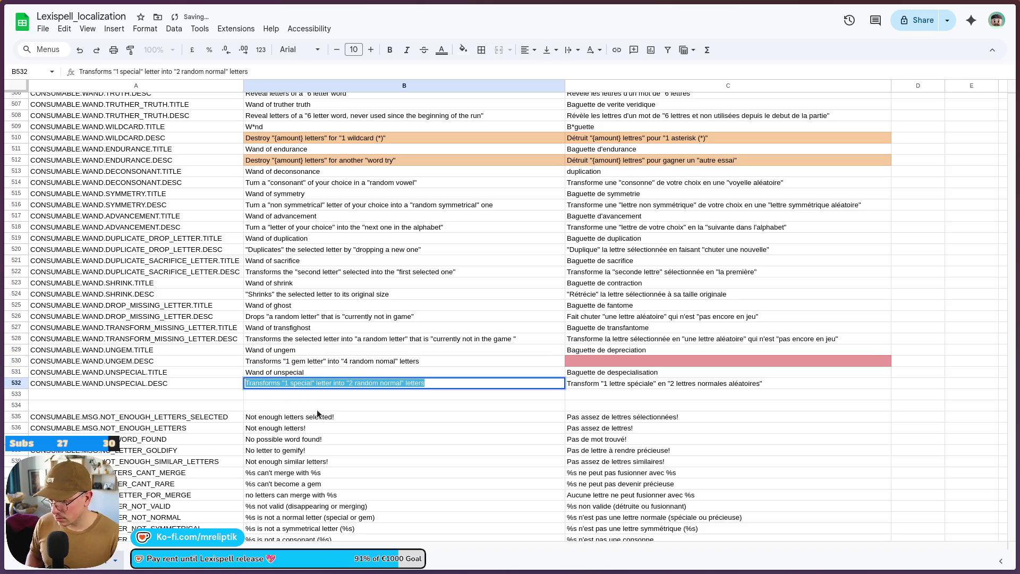
left_click(314, 384)
key("BackSpace")
type("\"")
key("Return")
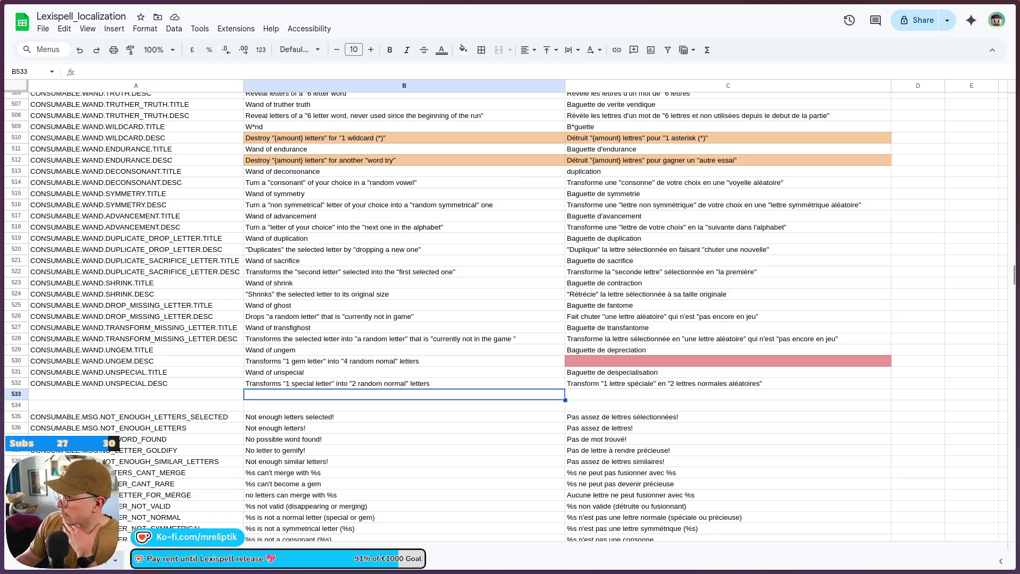
left_click(584, 364)
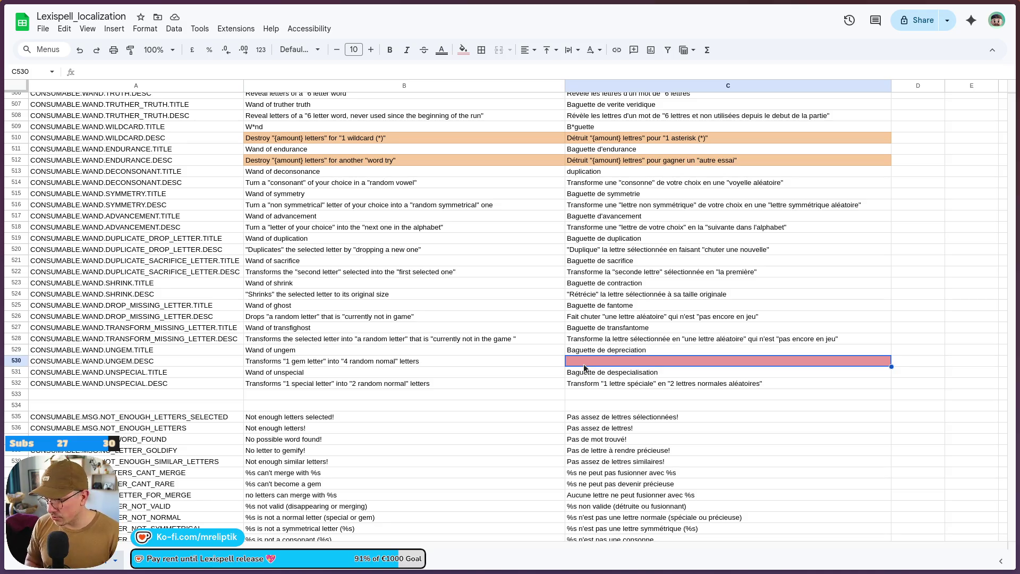
Step: Enter the French translation Transforme "1 lettre précieuse" in C530 and change C532's Transform to Transforme
type("Tra")
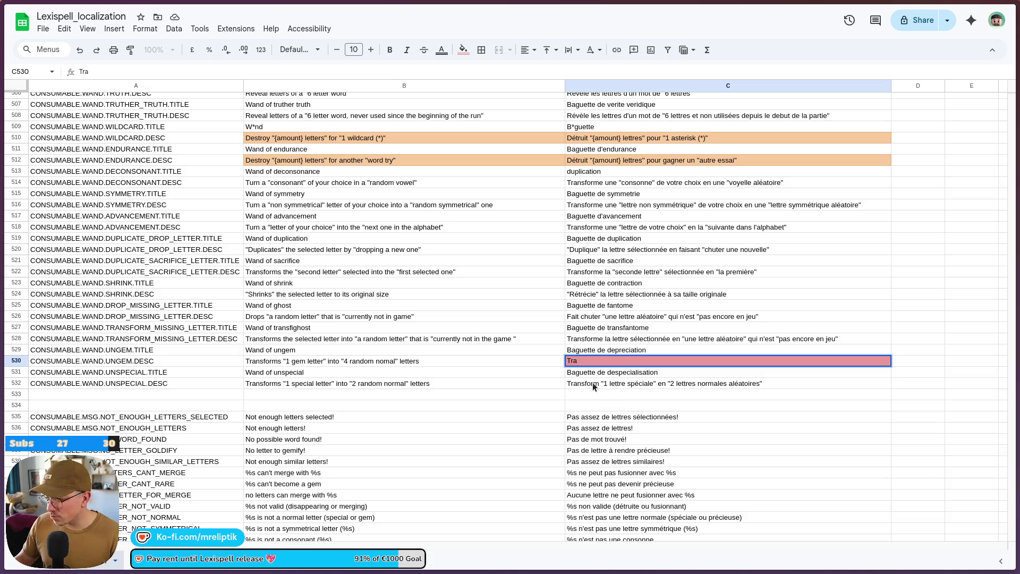
double_click(602, 384)
left_click(597, 383)
type("e")
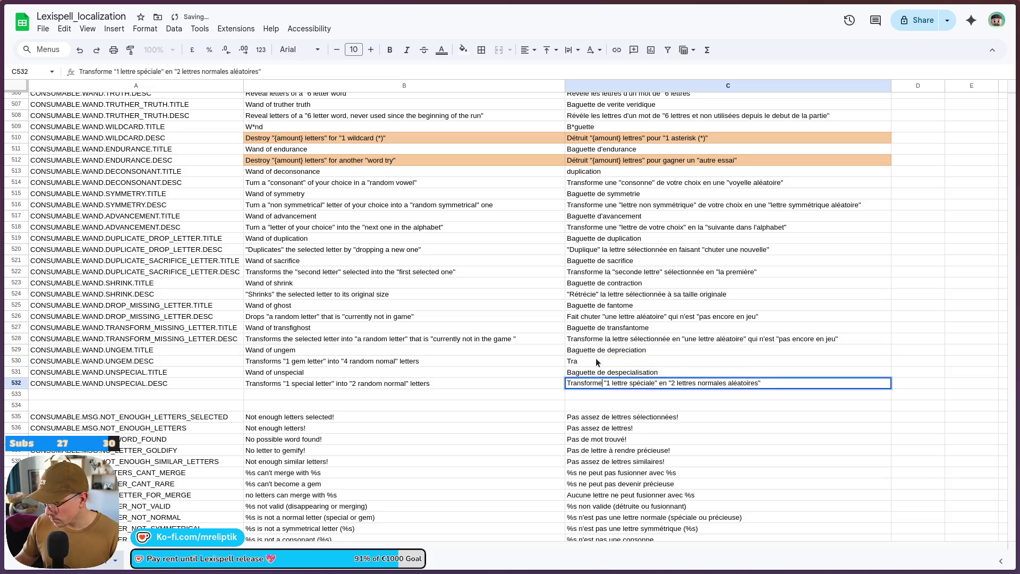
double_click(595, 361)
type("nsforme")
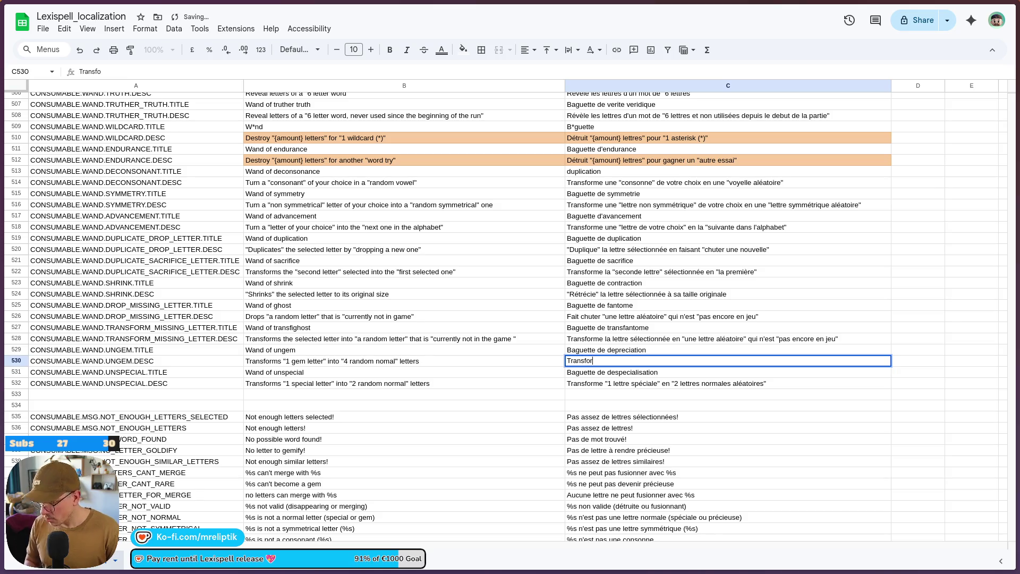
type(" \"1 le")
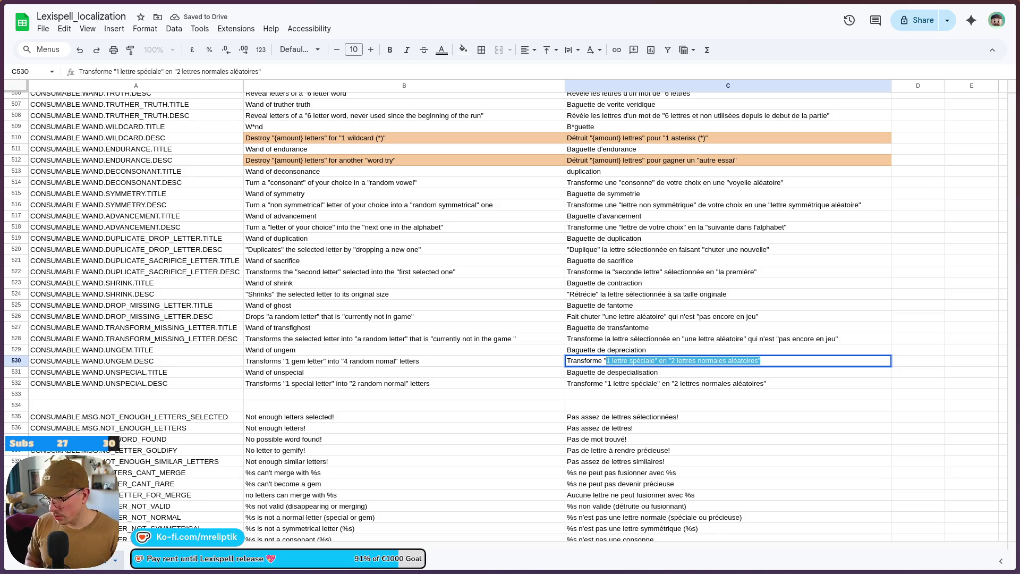
type("ttre précie")
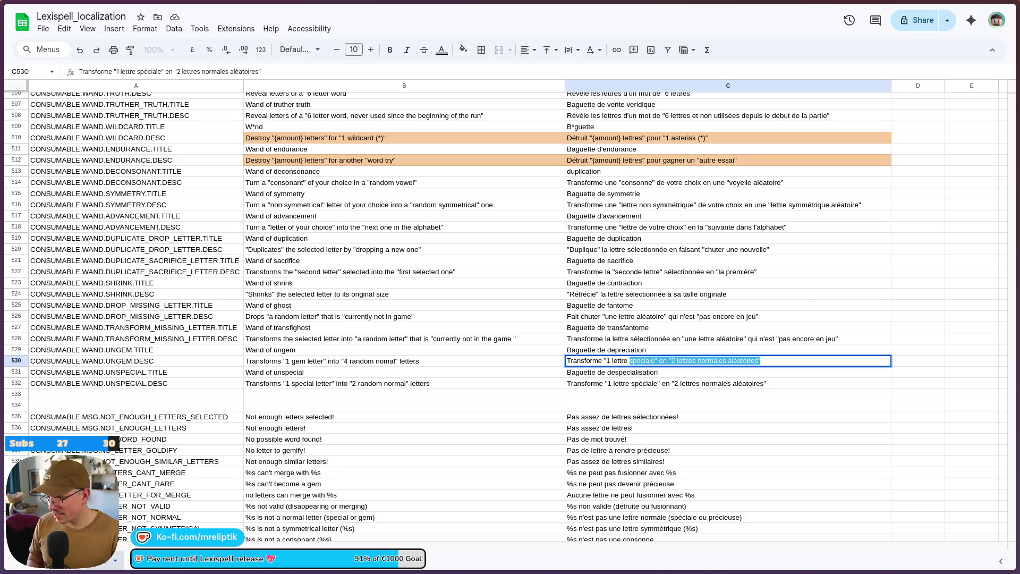
type("use")
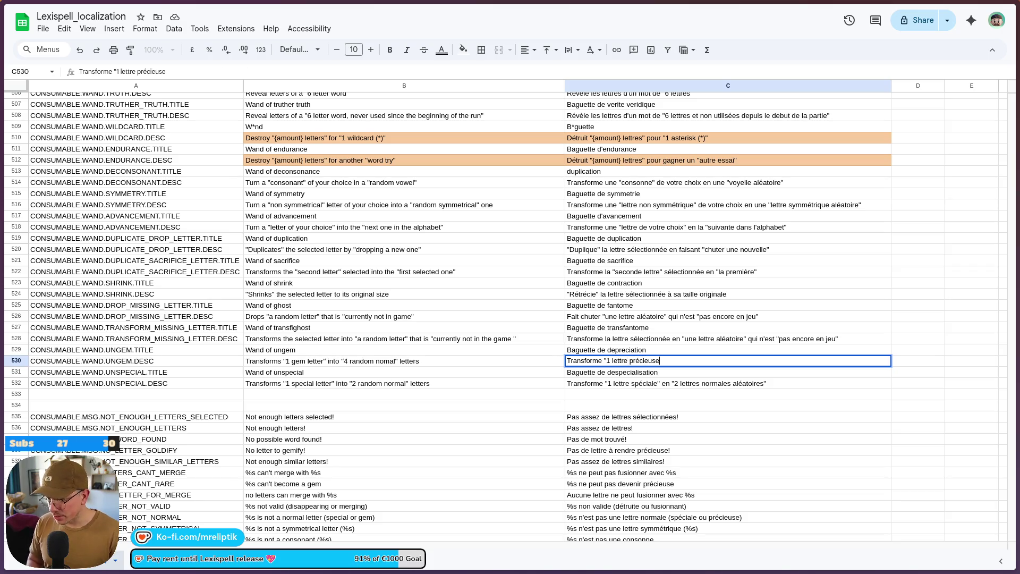
type("é")
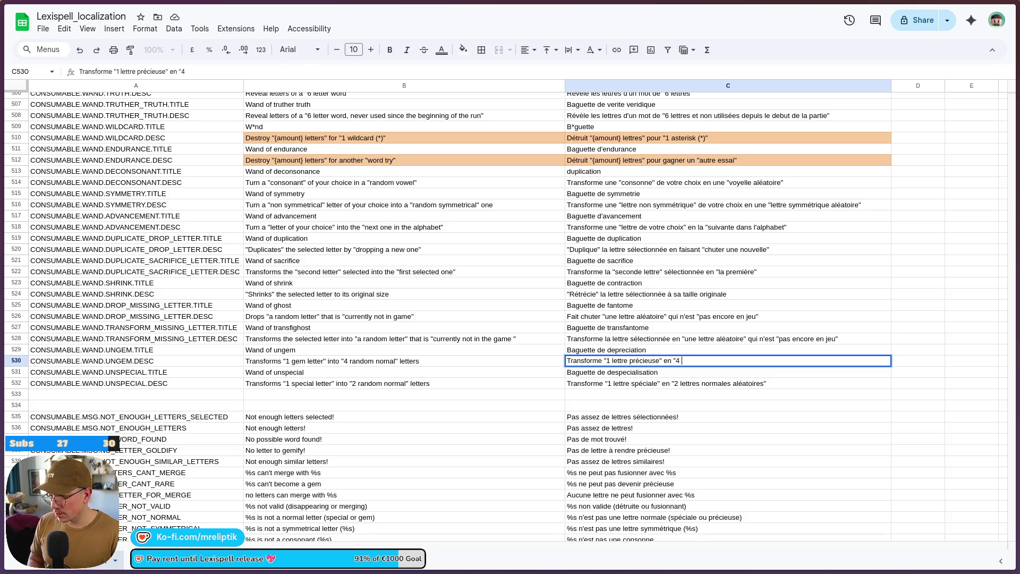
type("tters")
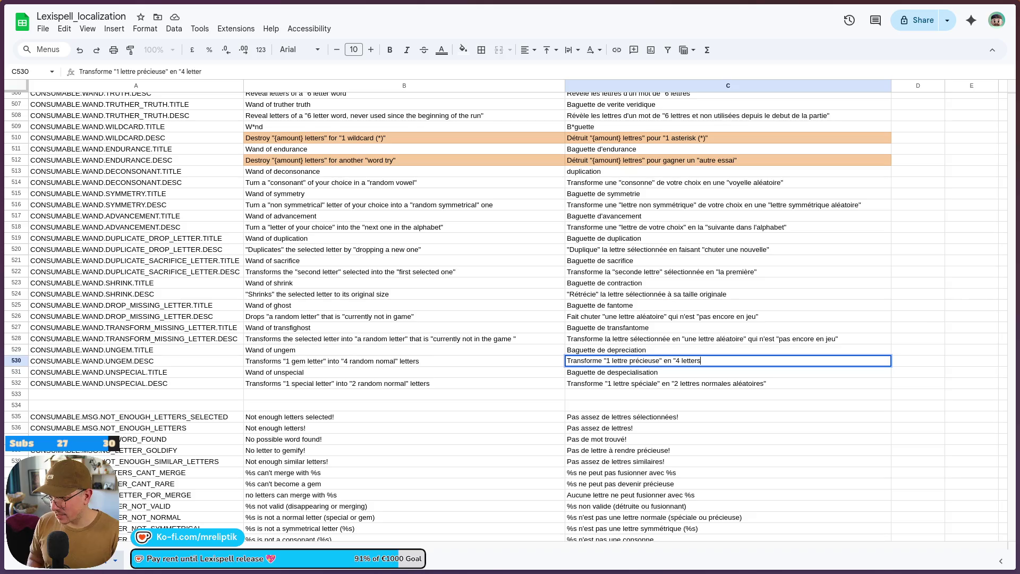
type("ormales aléatoires\"")
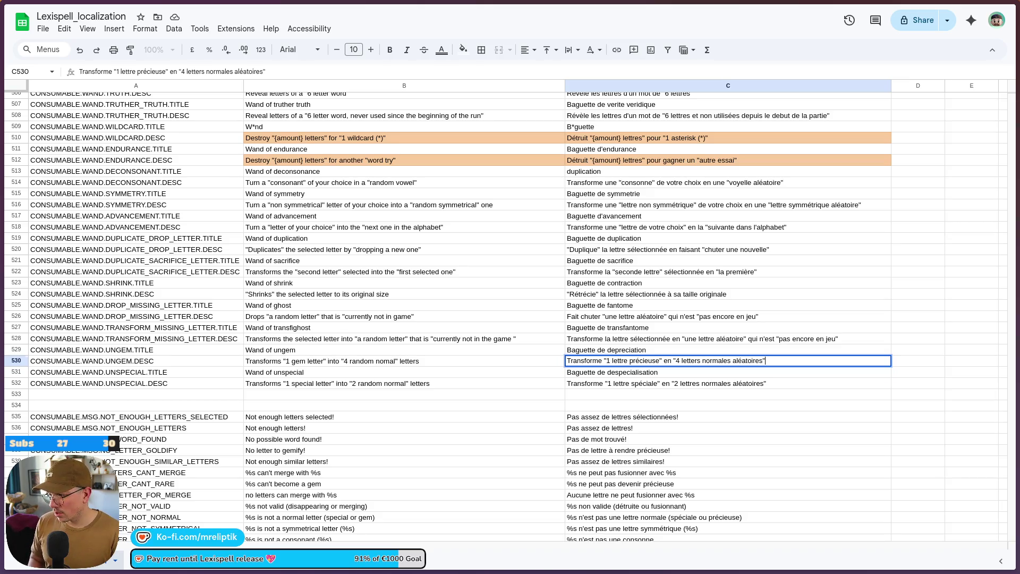
key("Return")
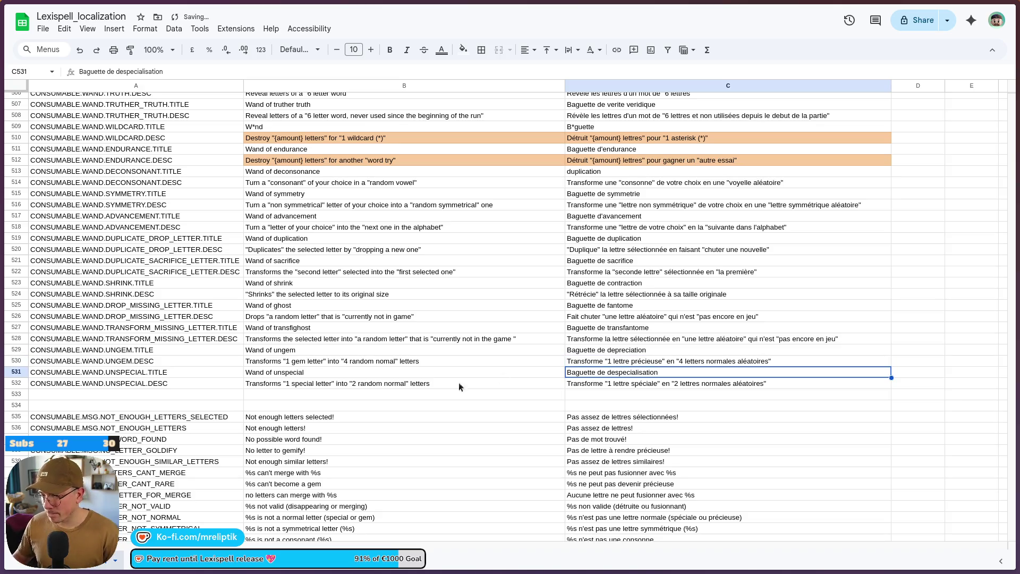
double_click(426, 361)
Step: Fix the stray quotes and trailing space in descriptions B530, B532 and B528
type("\"")
left_click(453, 384)
double_click(453, 384)
type("\"")
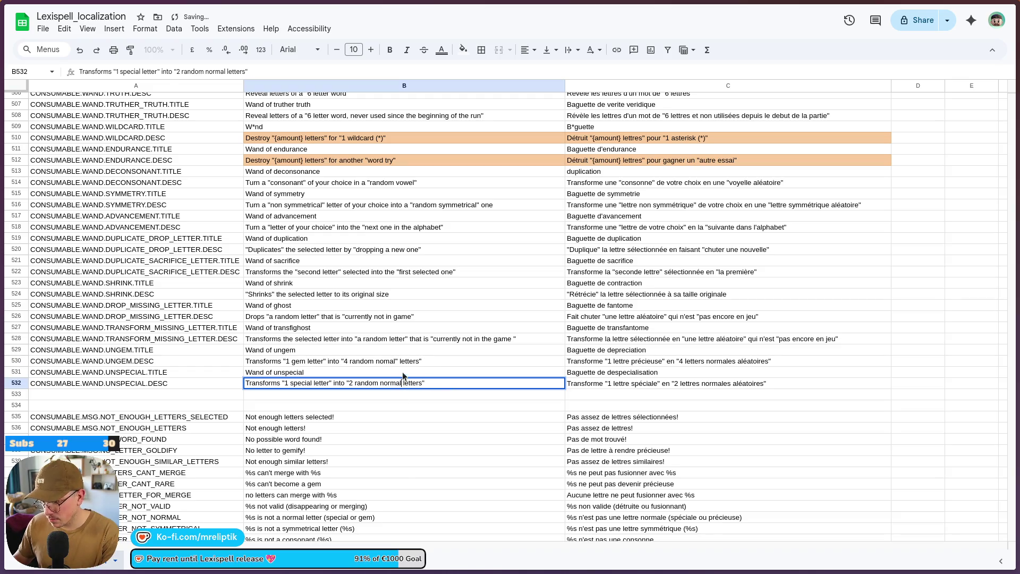
left_click(399, 364)
double_click(397, 365)
left_click(393, 361)
key("BackSpace")
left_click(512, 340)
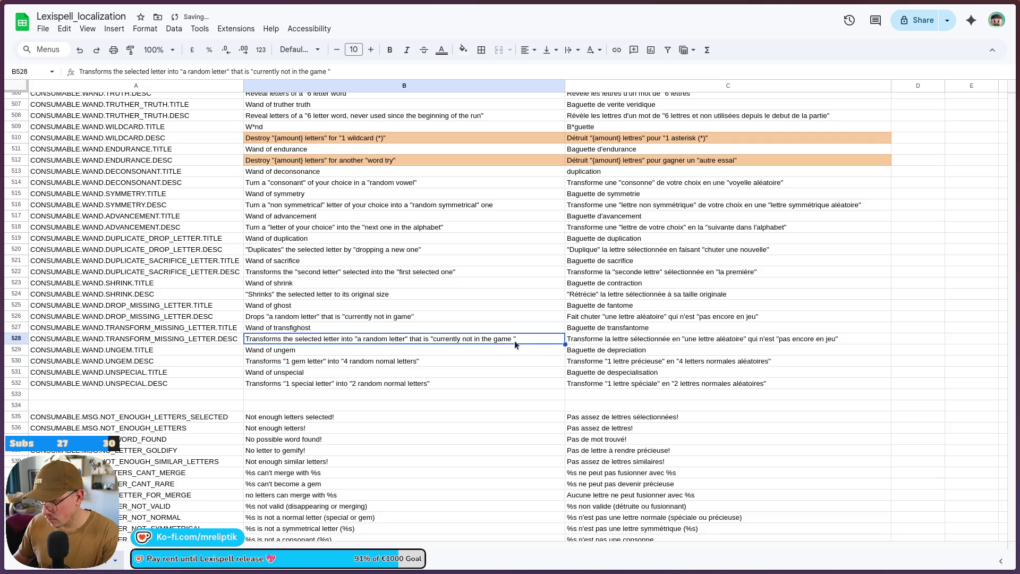
double_click(512, 339)
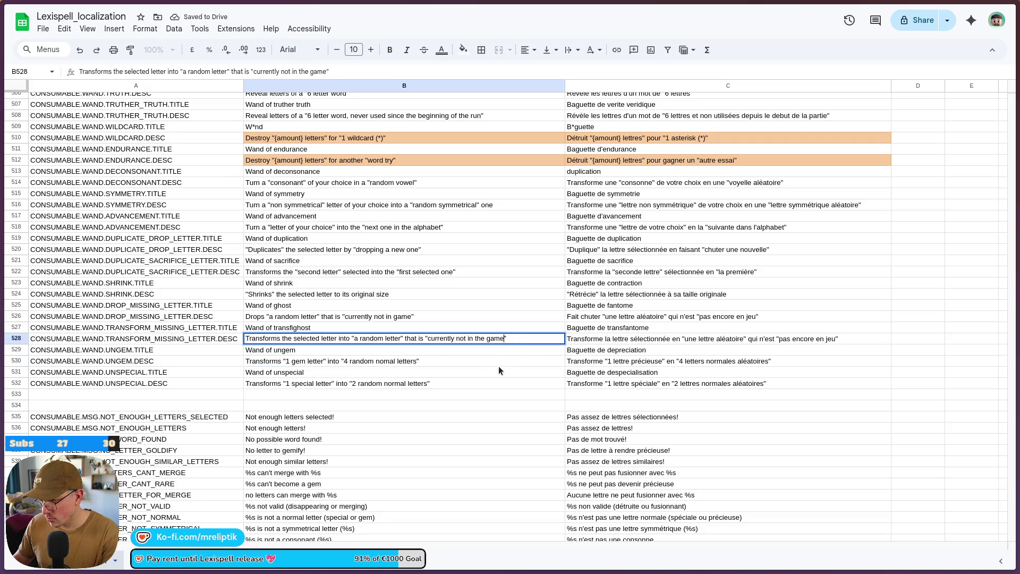
left_click(503, 362)
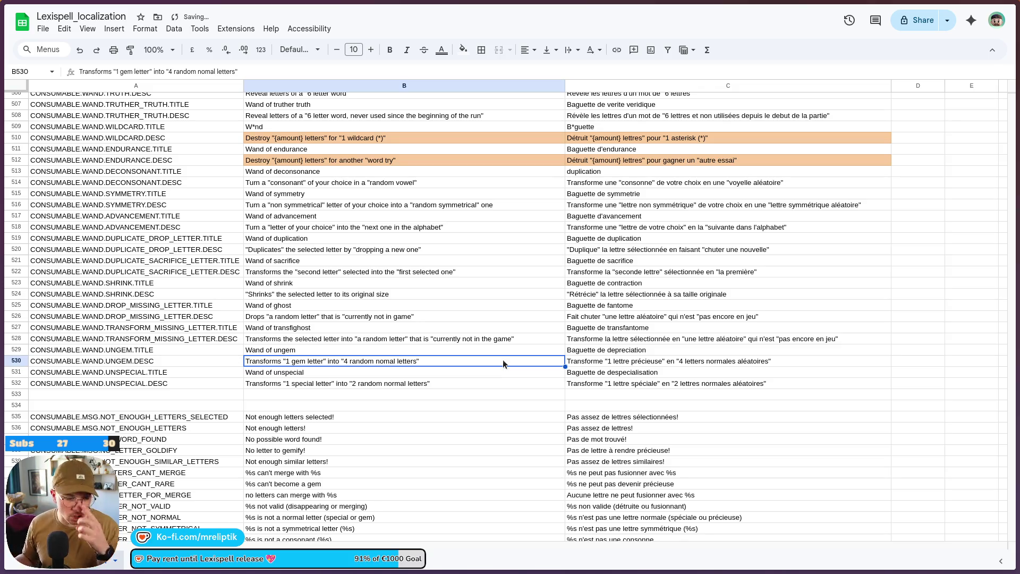
left_click(408, 394)
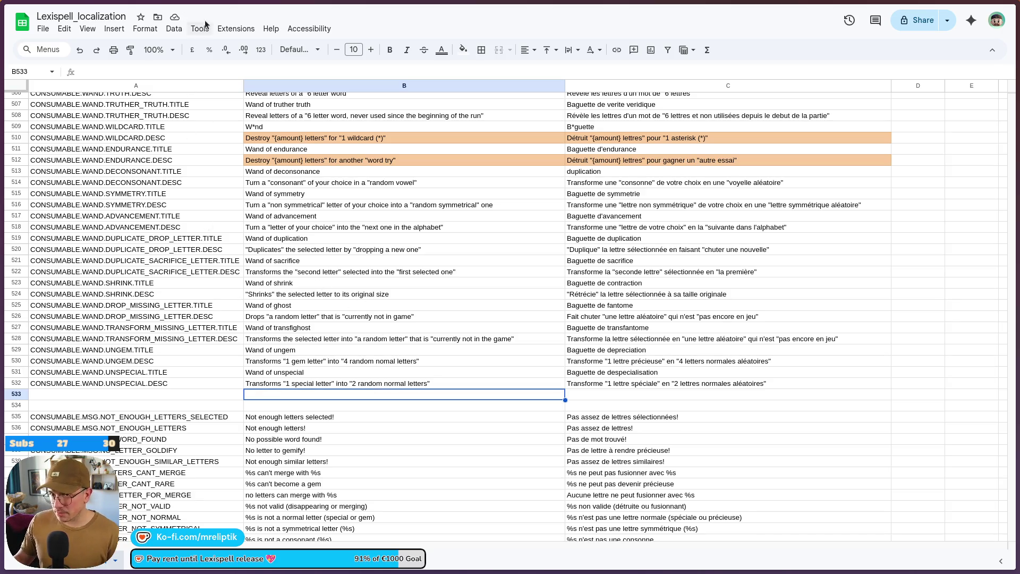
Step: Download the sheet as a CSV and move it into the localization folder
left_click(45, 30)
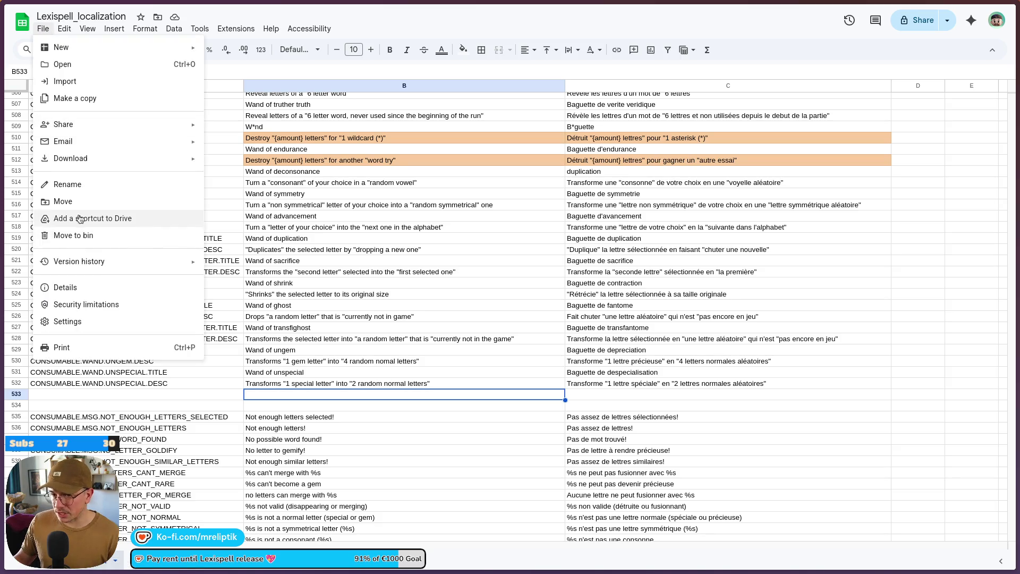
mouse_move(101, 169)
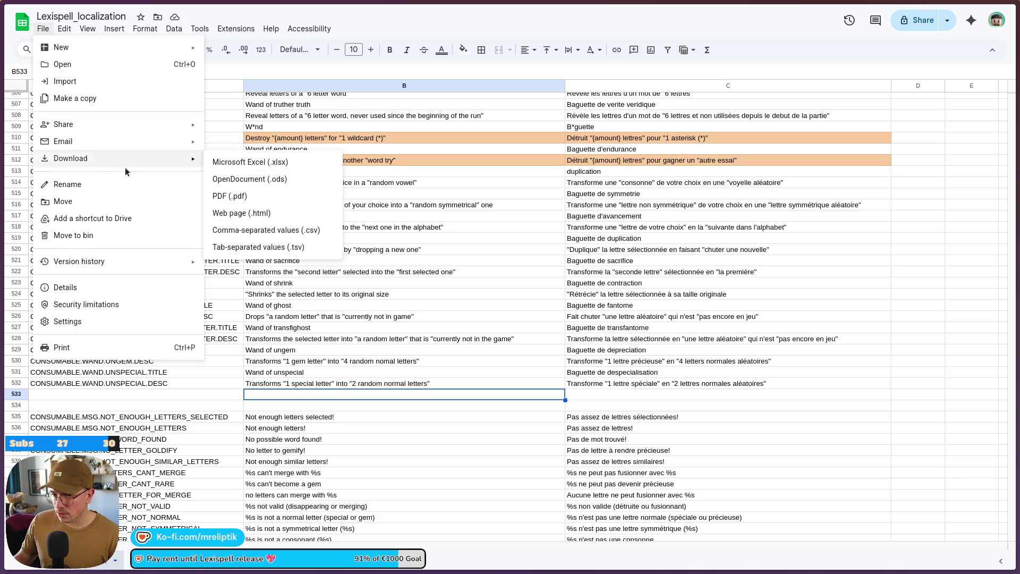
left_click(281, 231)
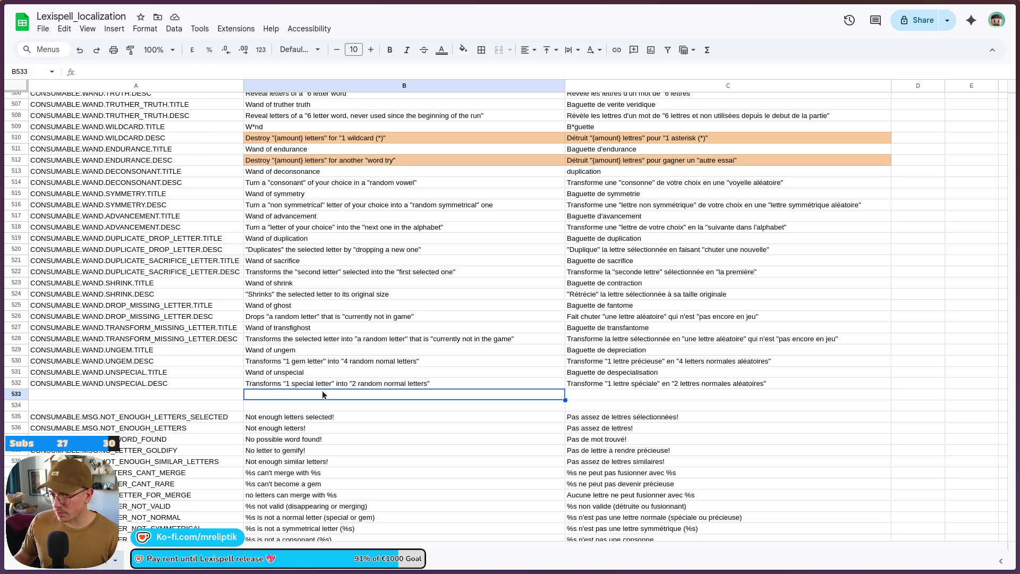
left_click(181, 569)
mouse_move(389, 198)
left_mouse_down()
mouse_move(394, 204)
mouse_move(358, 154)
mouse_move(415, 302)
left_mouse_up()
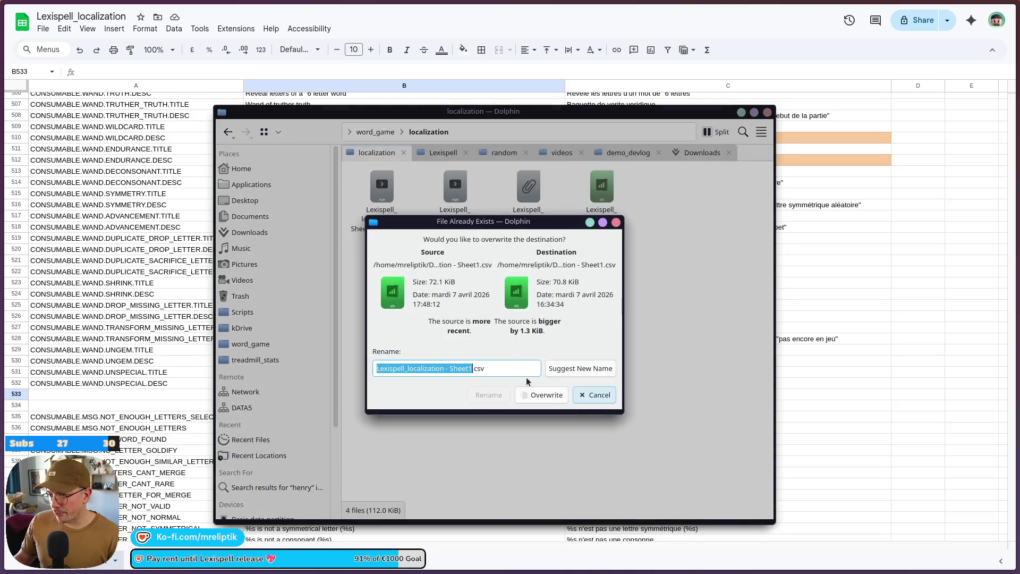
Step: Overwrite the old localization CSV and close the file manager
left_click(541, 394)
left_click(743, 112)
left_click_drag(746, 114, 752, 122)
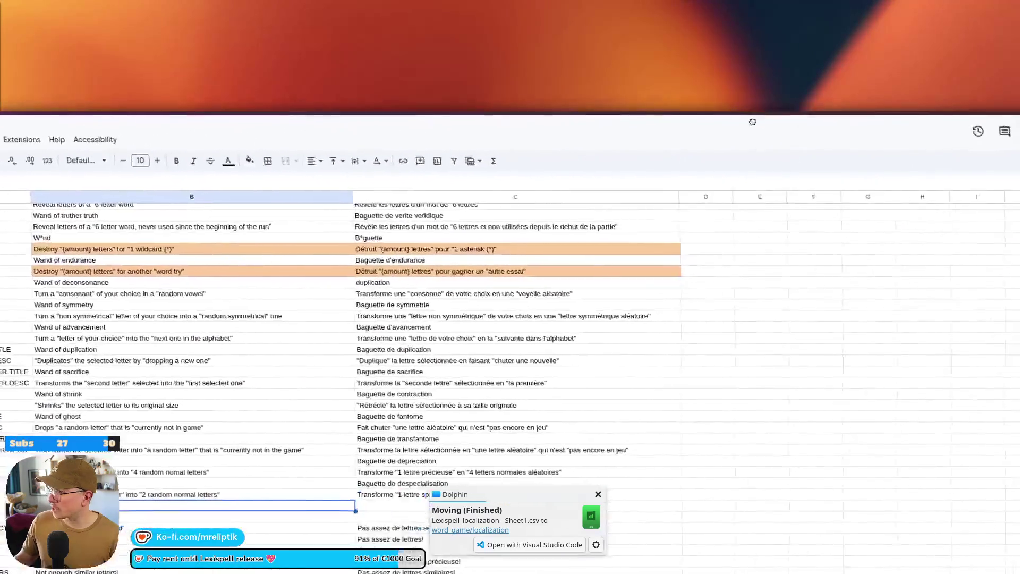
Step: Minimize the spreadsheet window and restore the Godot editor
double_click(790, 116)
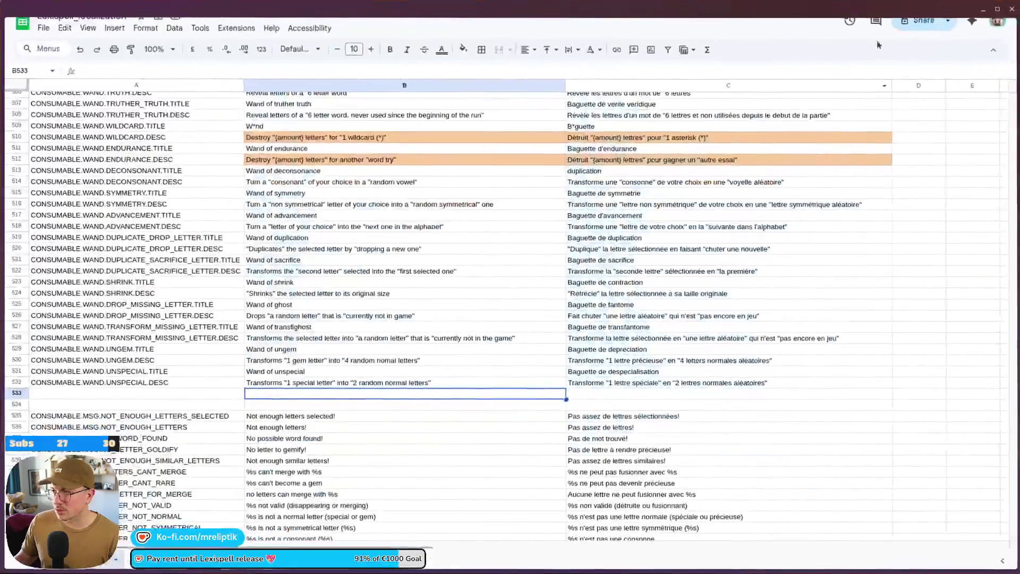
left_click(984, 9)
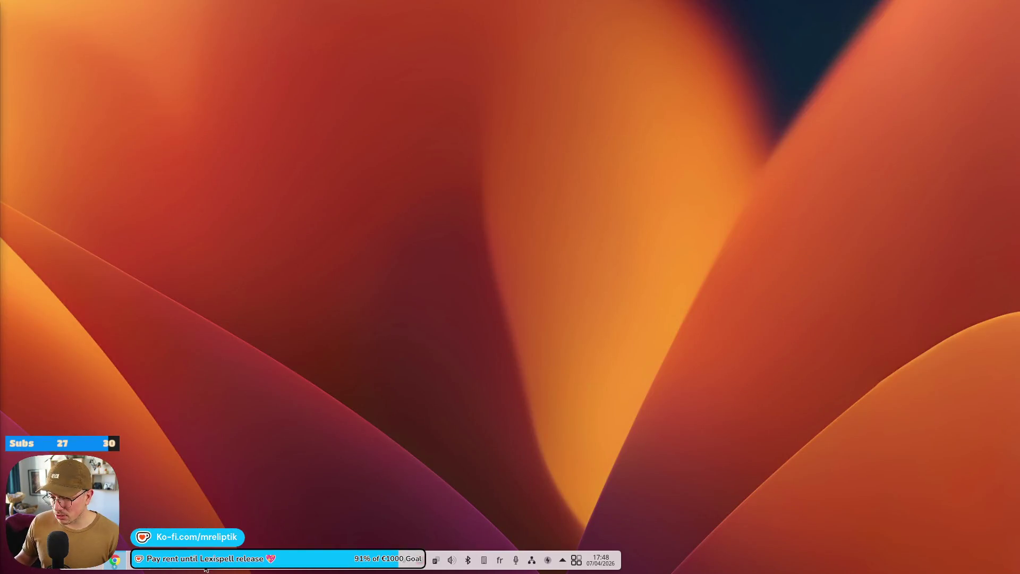
left_click(205, 570)
left_click(493, 218)
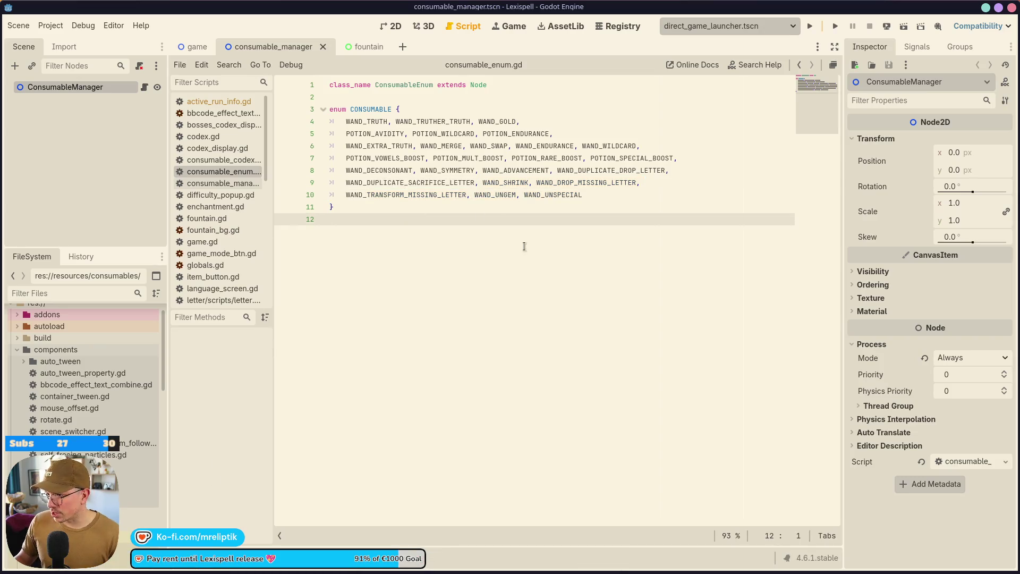
mouse_move(213, 571)
left_click(114, 559)
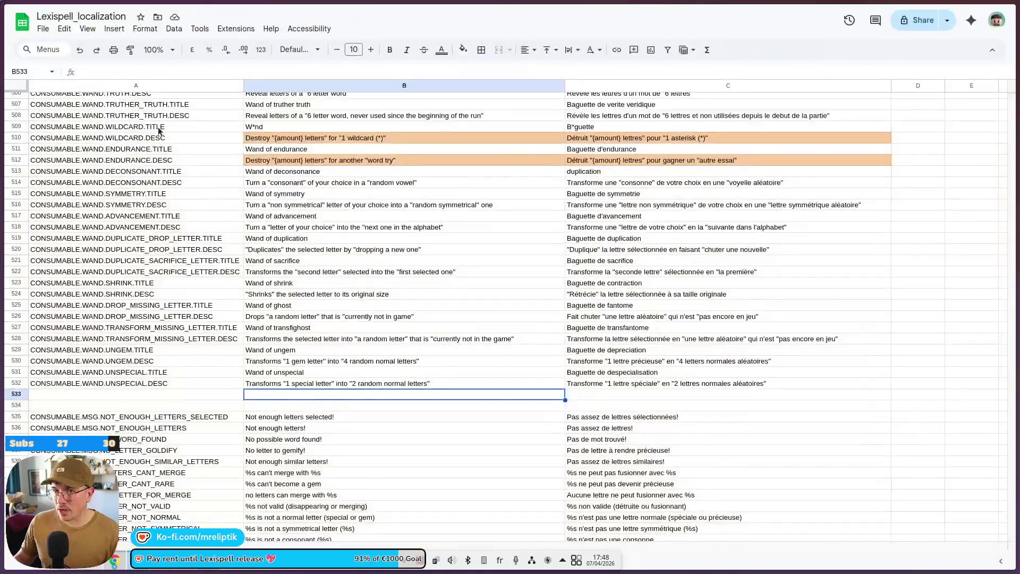
mouse_move(510, 8)
left_mouse_down()
mouse_move(797, 95)
mouse_move(1019, 38)
left_mouse_up()
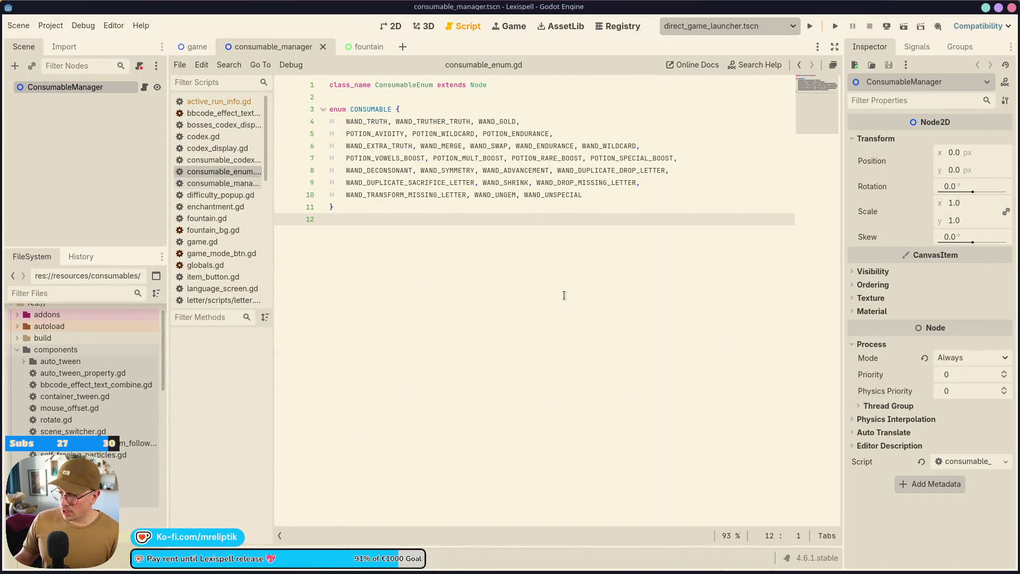
left_click(579, 205)
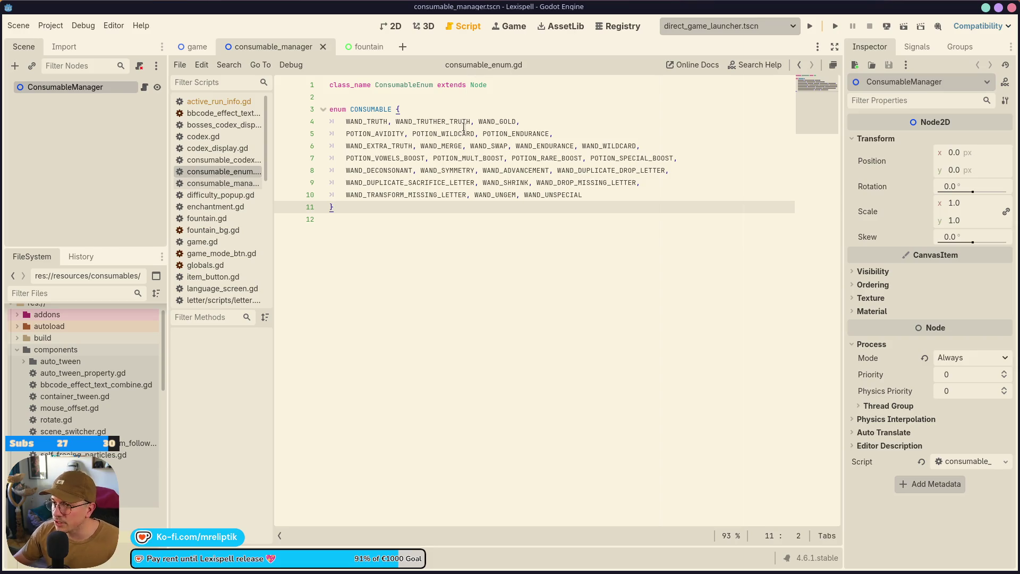
left_click(588, 220)
left_click(589, 196)
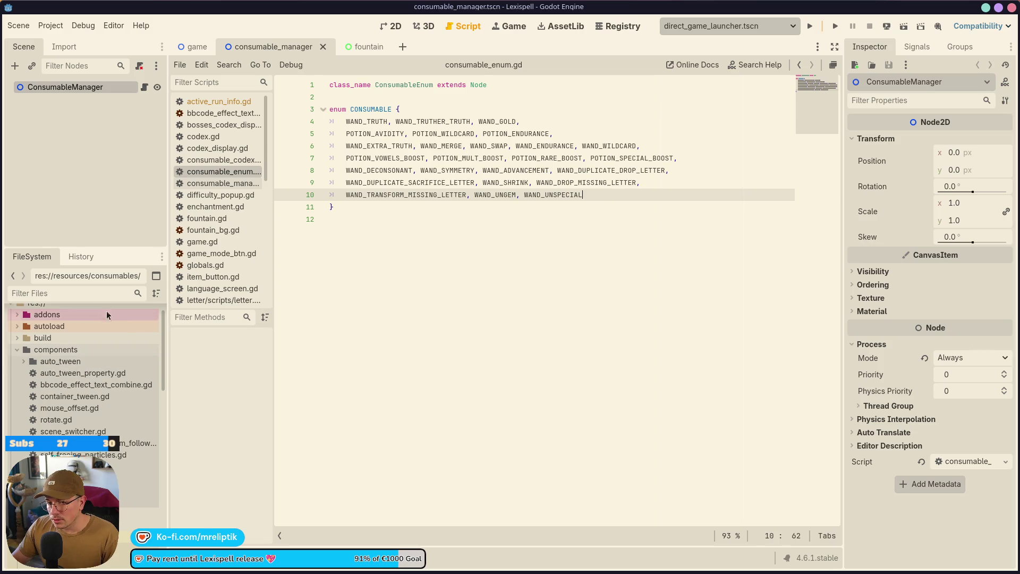
scroll(51, 415, "down", 5)
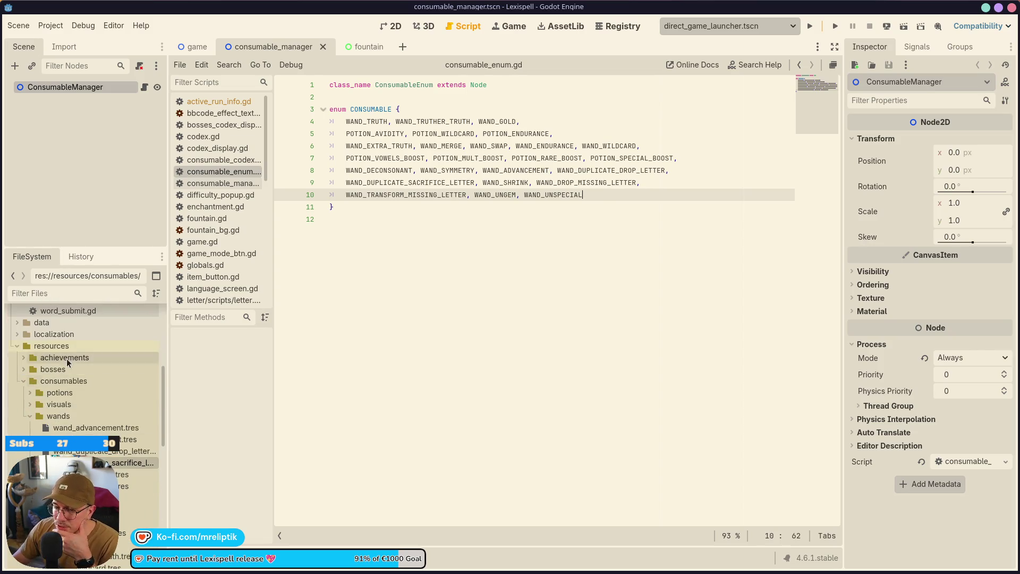
Step: Create a WandResource in the wands folder and save it as wand_shrink.tres
right_click(55, 415)
mouse_move(132, 384)
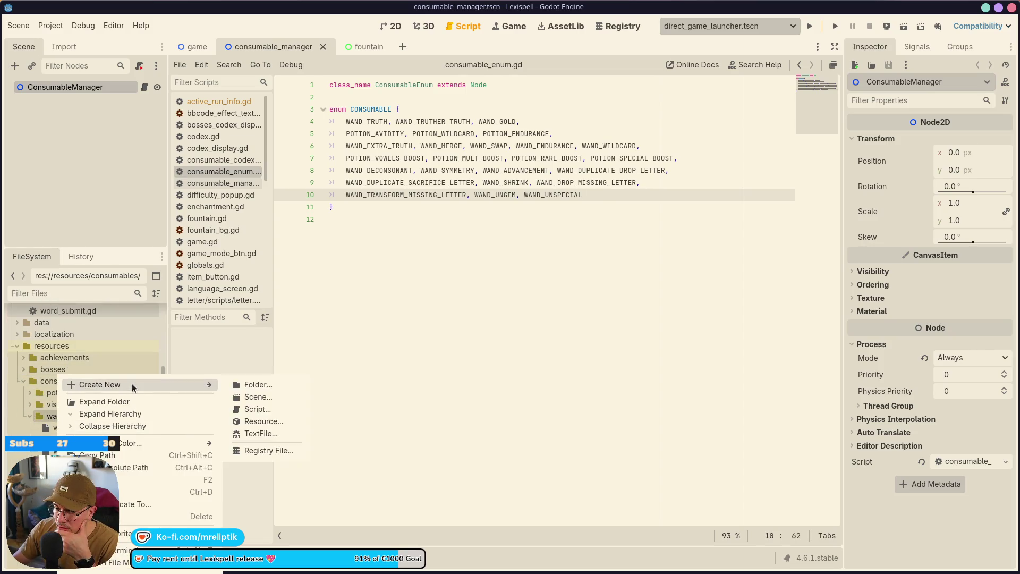
left_click(274, 417)
double_click(143, 302)
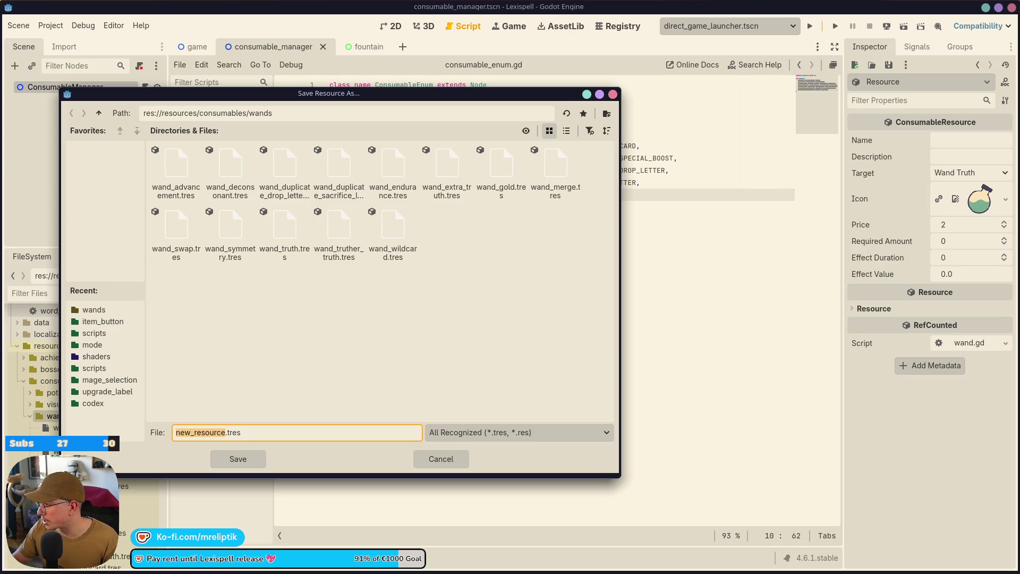
left_click(157, 434)
type("wand_shrinkl")
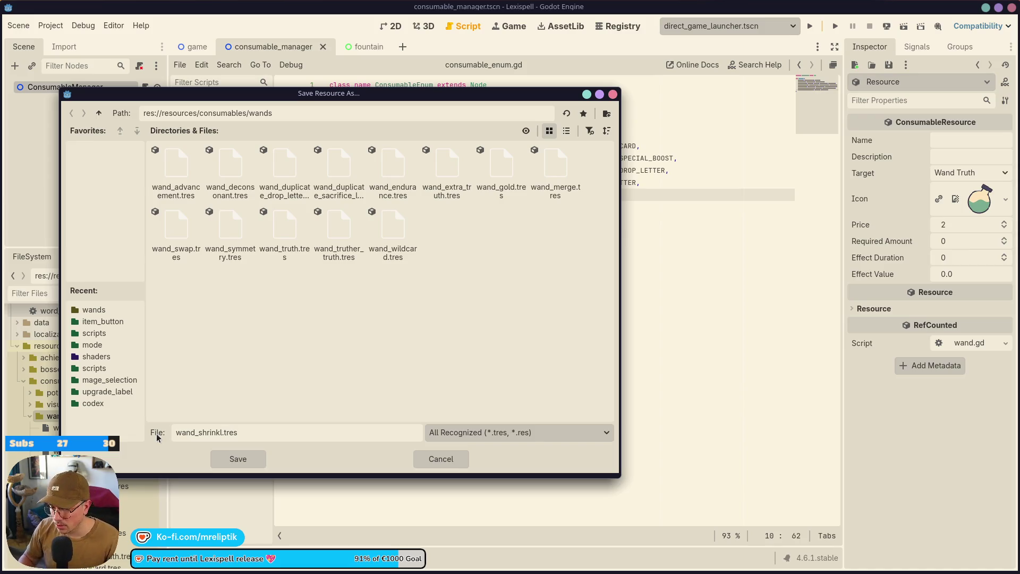
key("XF86AudioLowerVolume")
key("BackSpace")
key("Return")
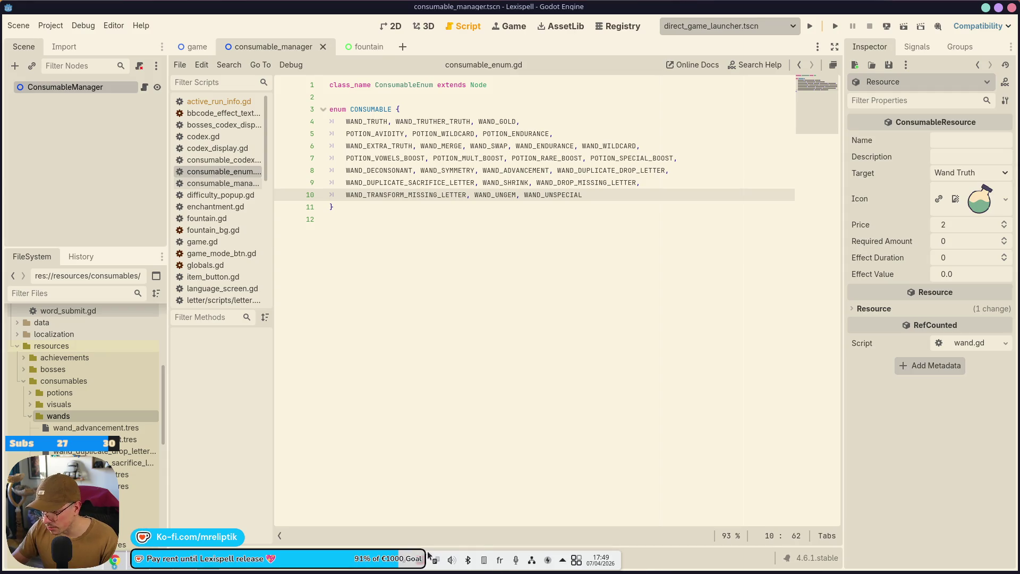
right_click(411, 565)
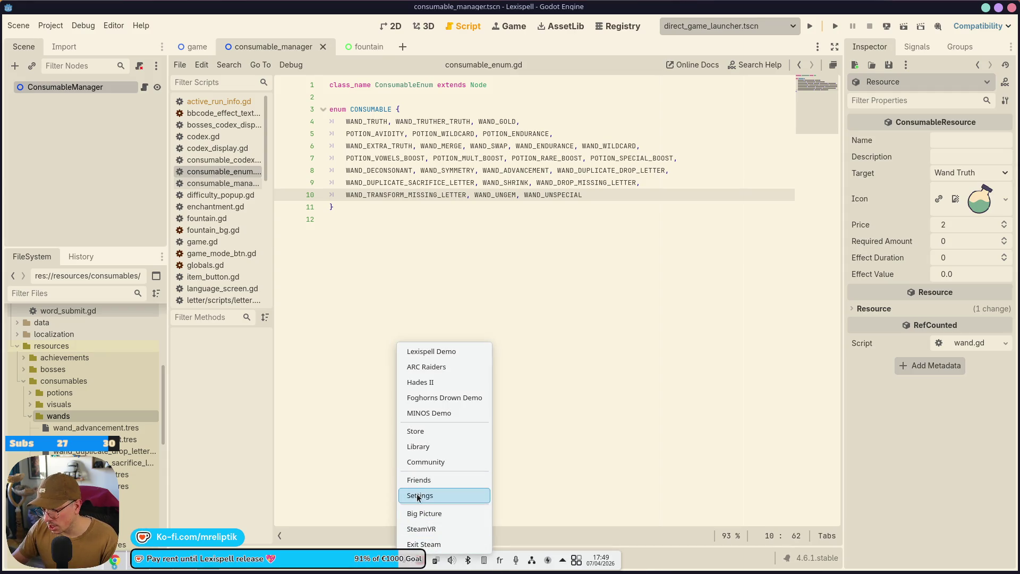
Step: Search the Steam store for 'road to vostk' and open the Road to Vostok page
left_click(431, 447)
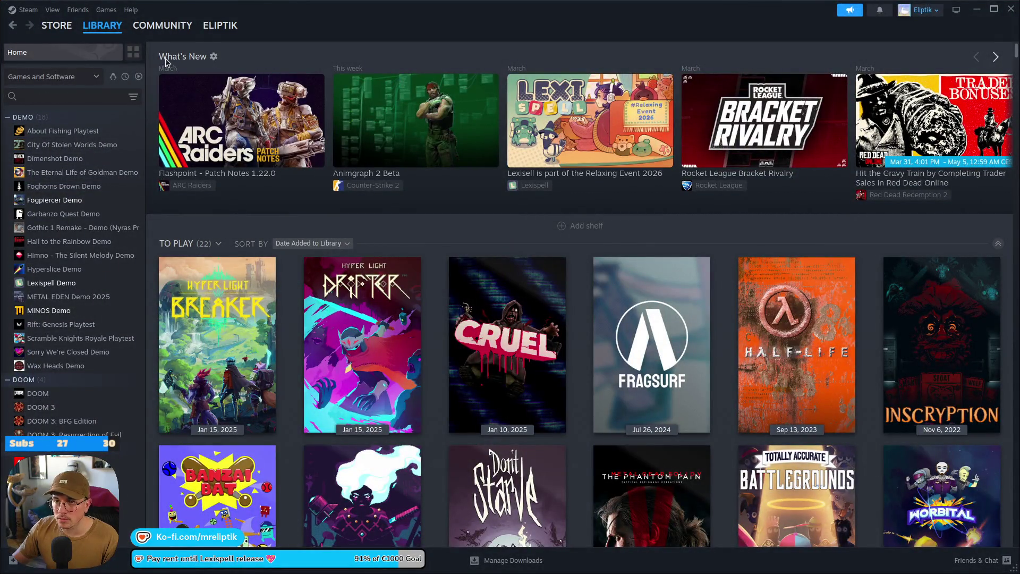
left_click(57, 26)
left_click(111, 41)
left_click(102, 26)
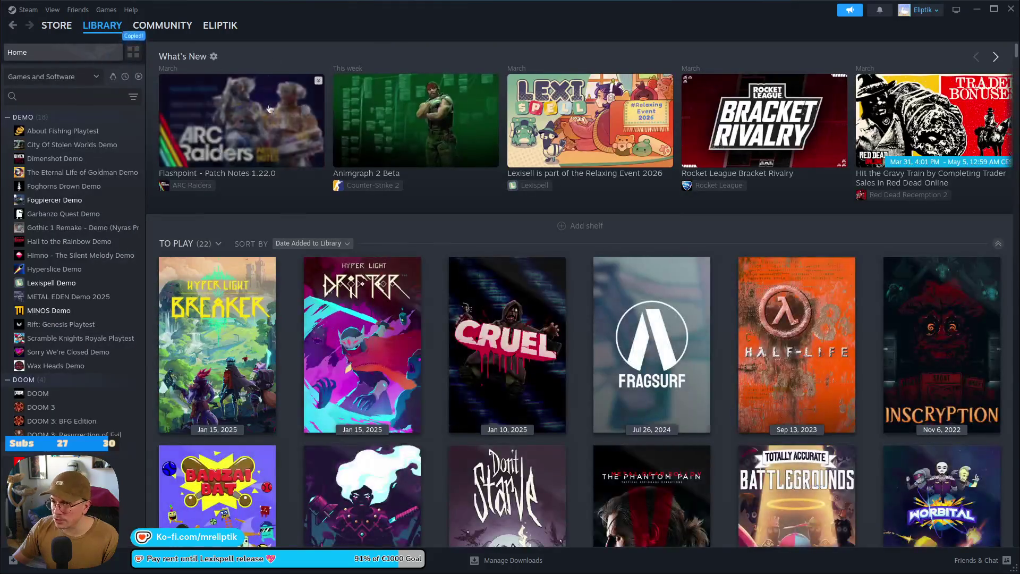
left_click(57, 26)
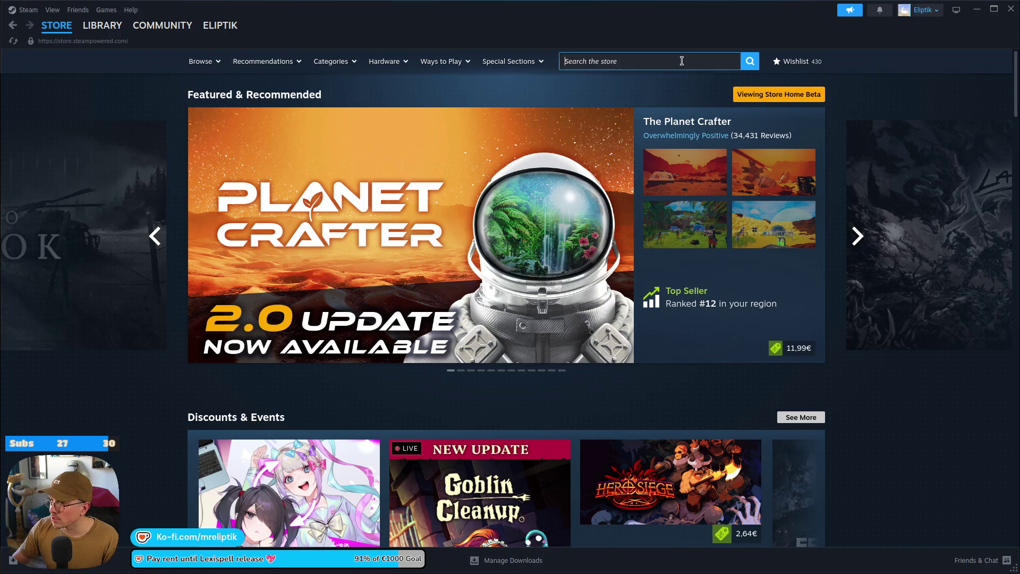
left_click(681, 60)
type("road to vost")
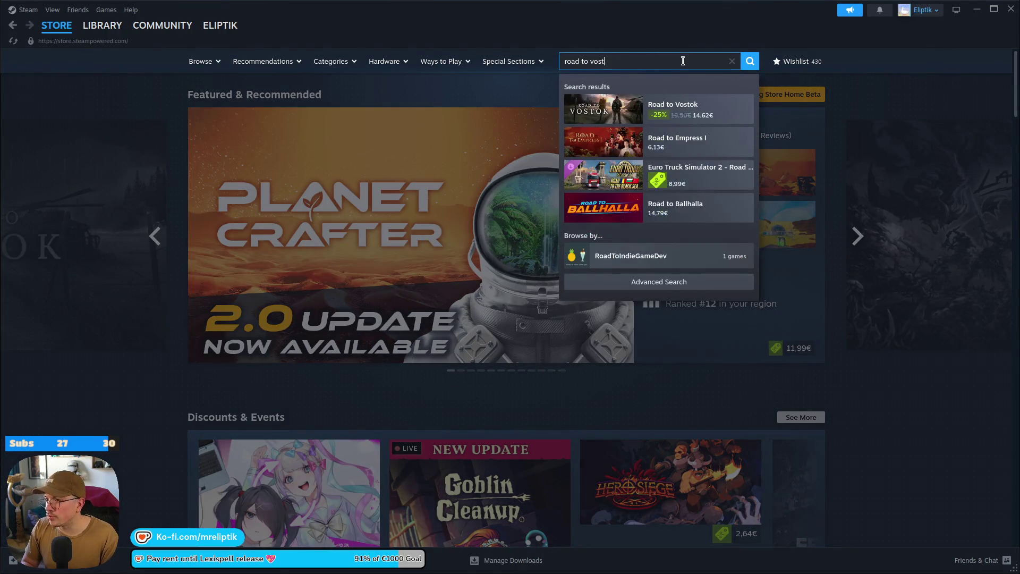
type("k")
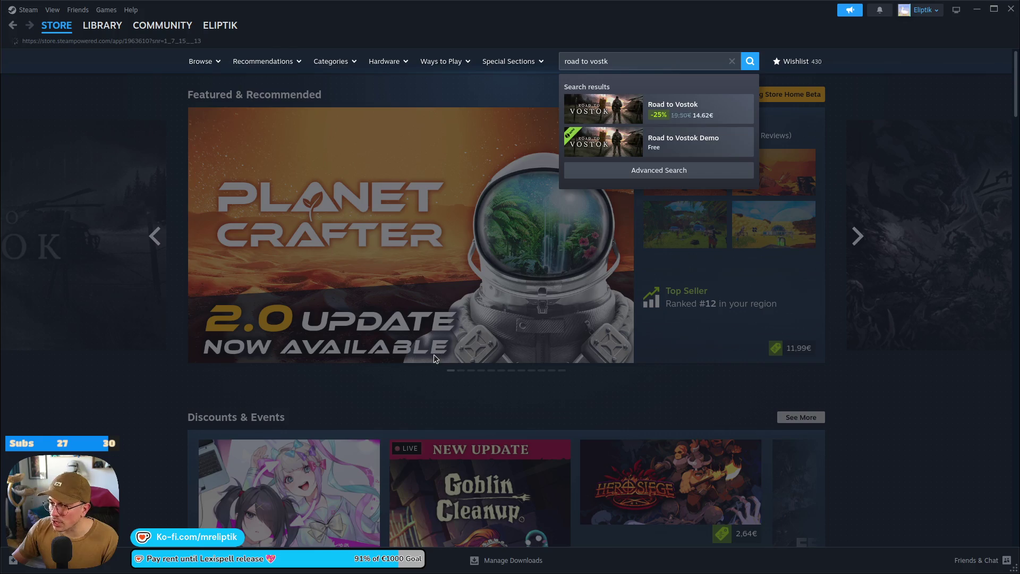
left_click(603, 109)
Step: Download the Road to Vostok demo to the local drive and return to Godot
scroll(411, 382, "down", 3)
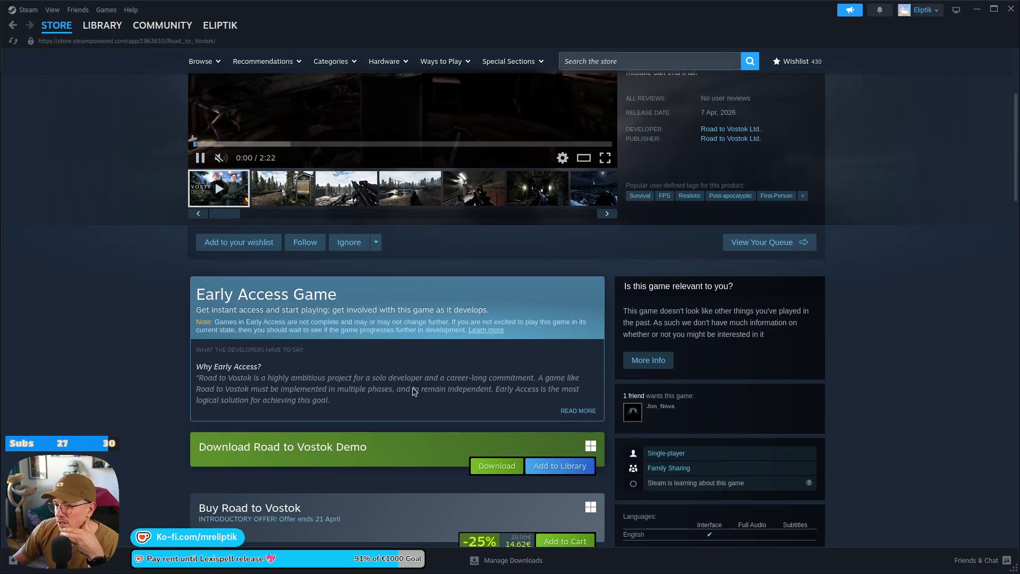
scroll(411, 383, "down", 3)
left_click(497, 272)
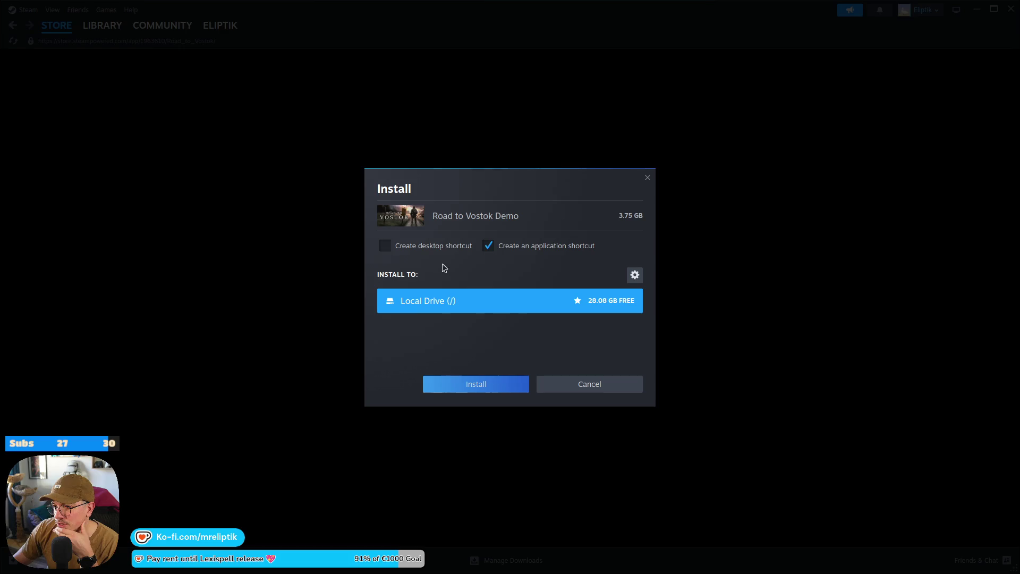
left_click(475, 383)
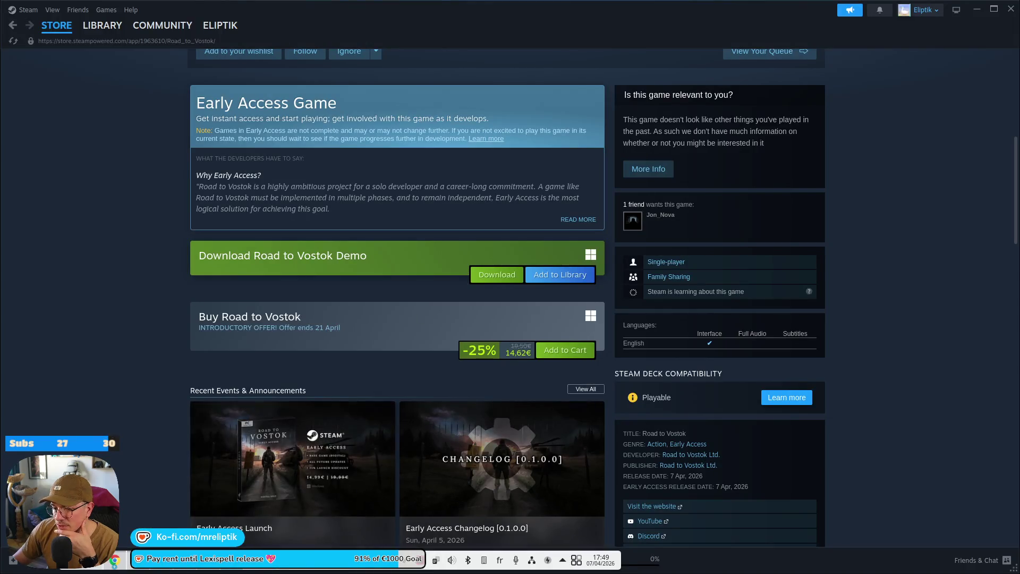
key("alt+Tab")
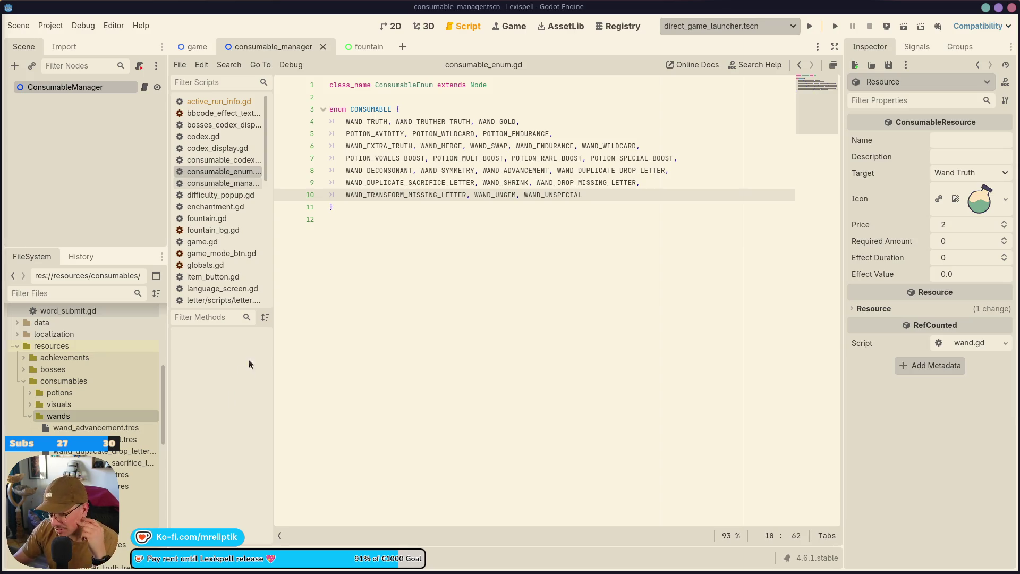
Step: Give wand_shrink.tres the name key CONSUMABLE.WAND.SHRINK.TITLE and description key CONSUMABLE.WAND.SHRINK.DESC
left_click(461, 255)
scroll(129, 435, "down", 5)
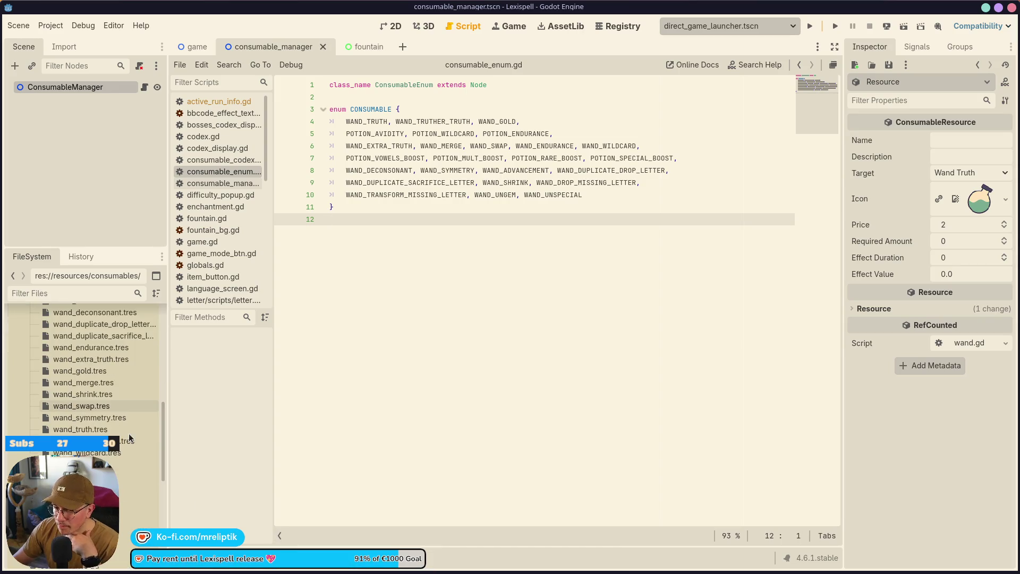
scroll(129, 432, "up", 3)
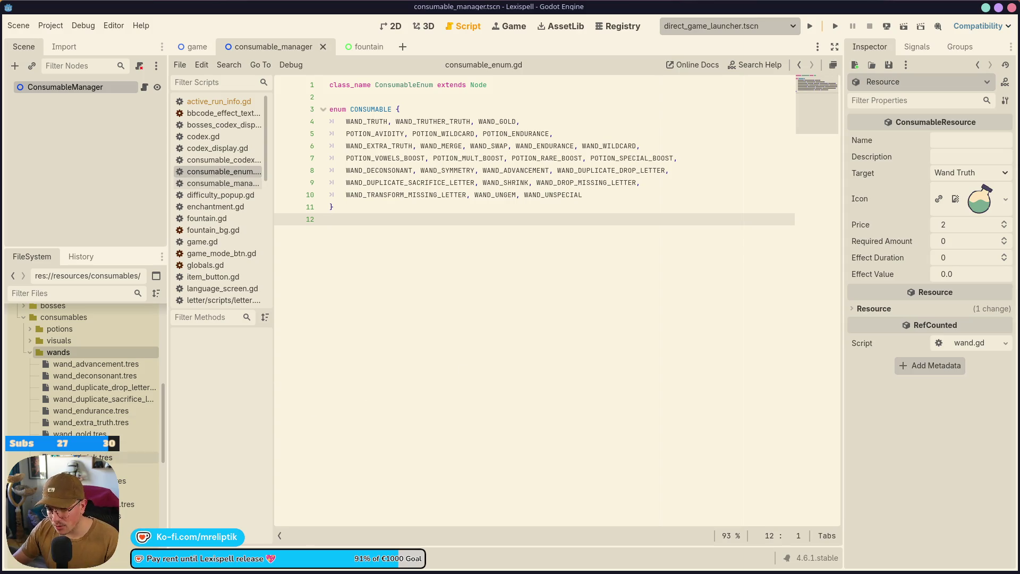
left_click(96, 457)
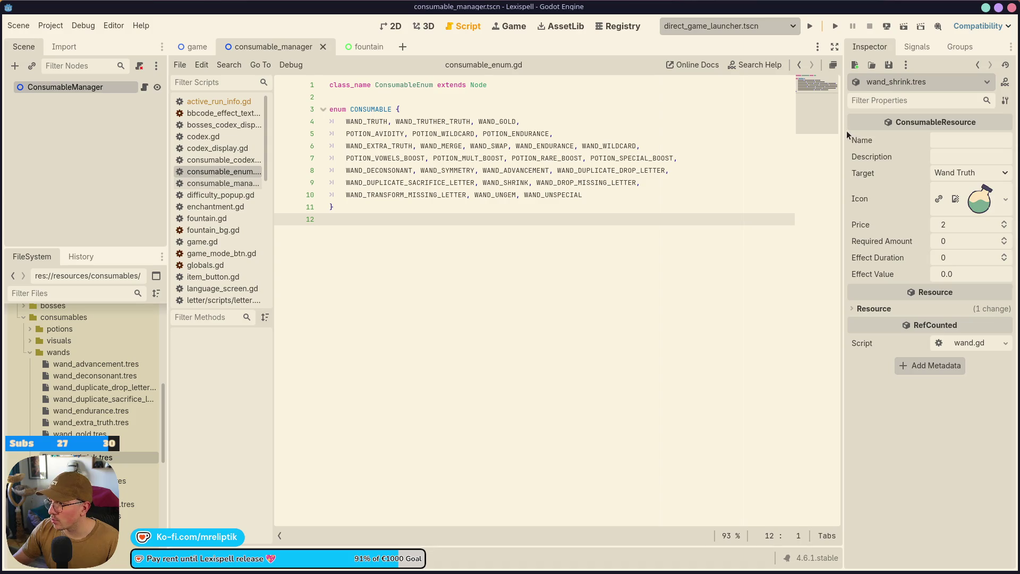
left_click_drag(845, 136, 692, 169)
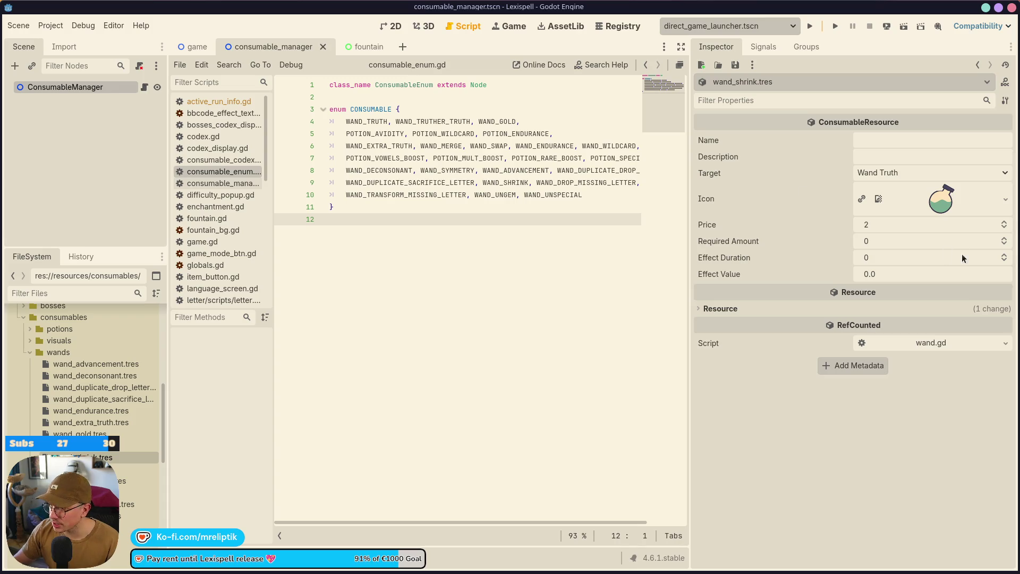
left_click(930, 140)
key("ctrl+v")
left_click(895, 155)
key("ctrl+v")
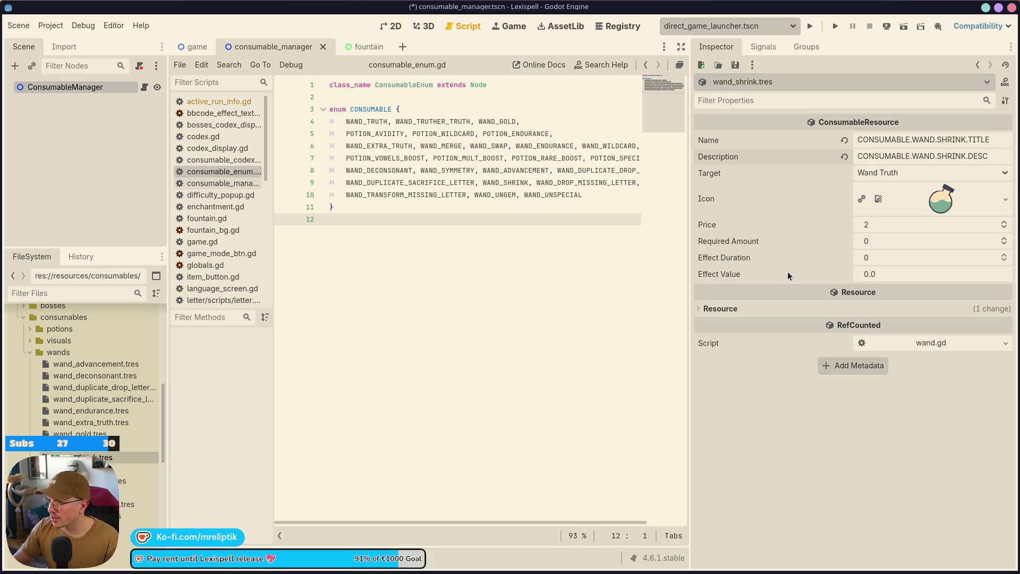
Step: Set the resource's target to Wand Shrink, give it the wand icon, and lower its price to 1
left_click(878, 174)
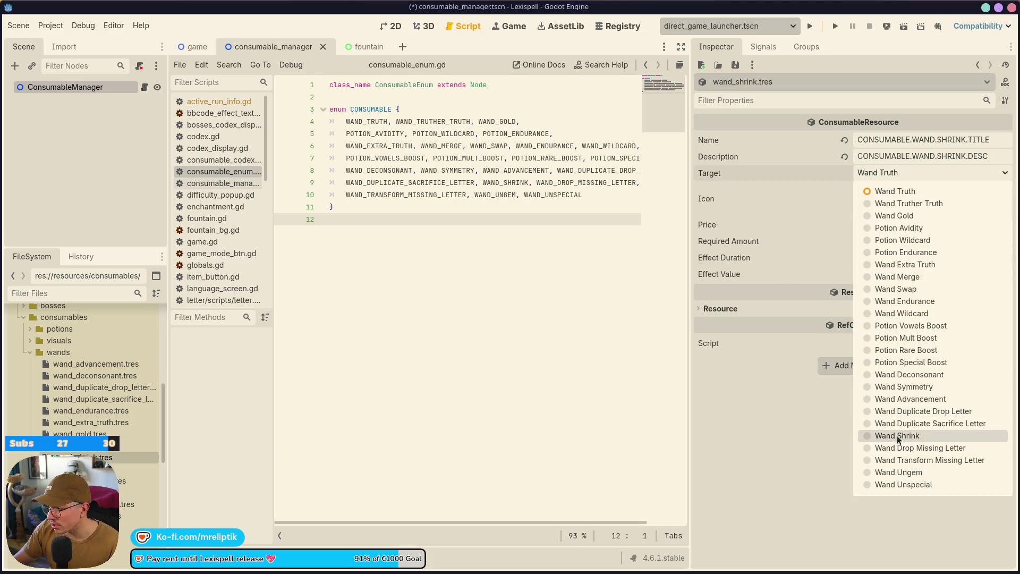
left_click(884, 435)
left_click(1005, 200)
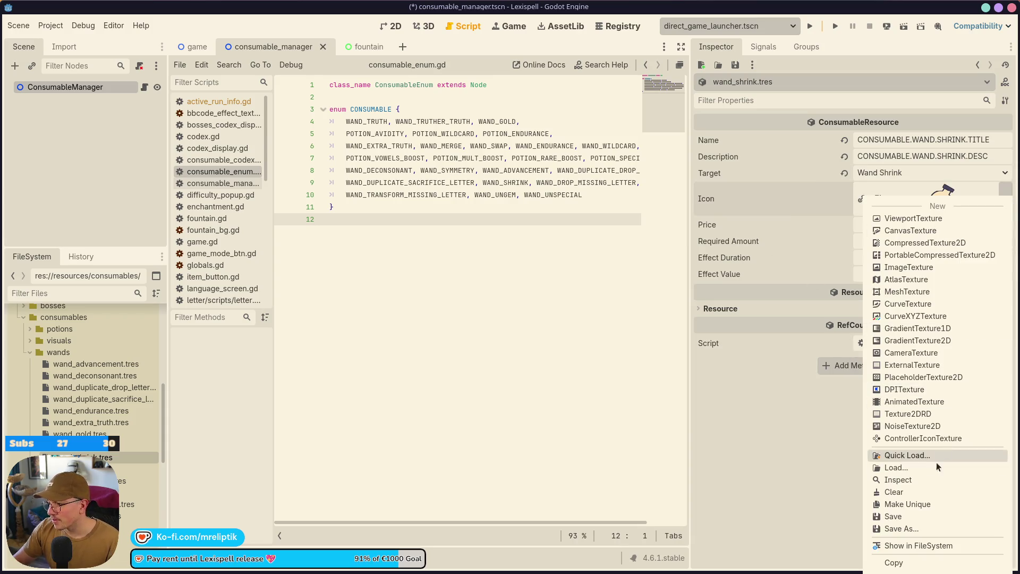
left_click(941, 456)
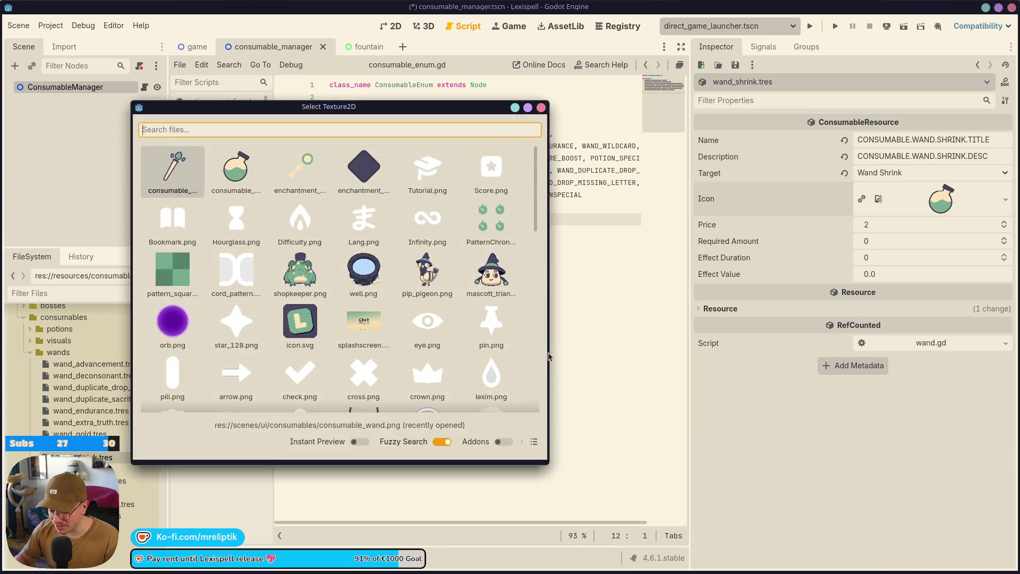
key("Escape")
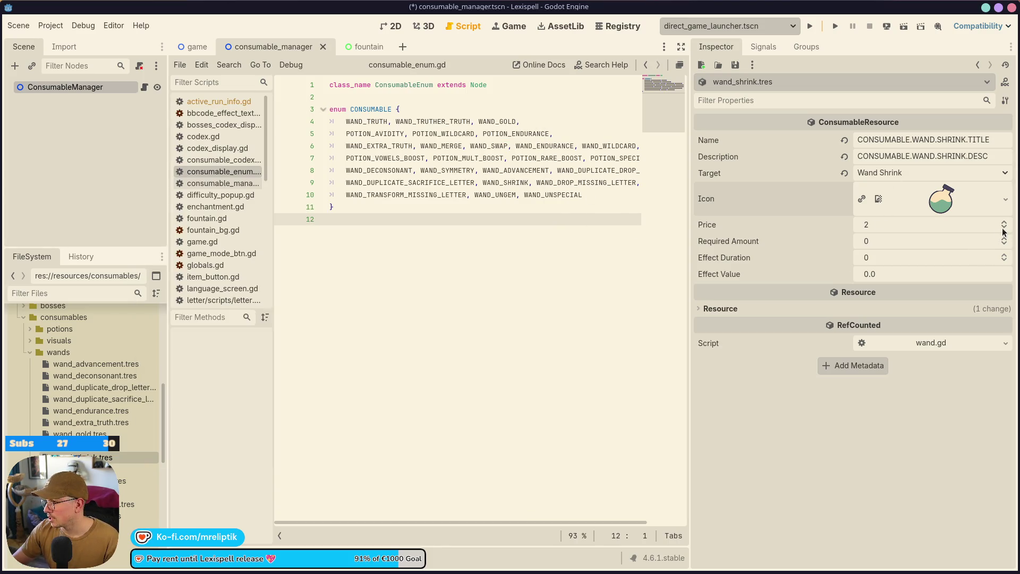
left_click_drag(1006, 230, 830, 229)
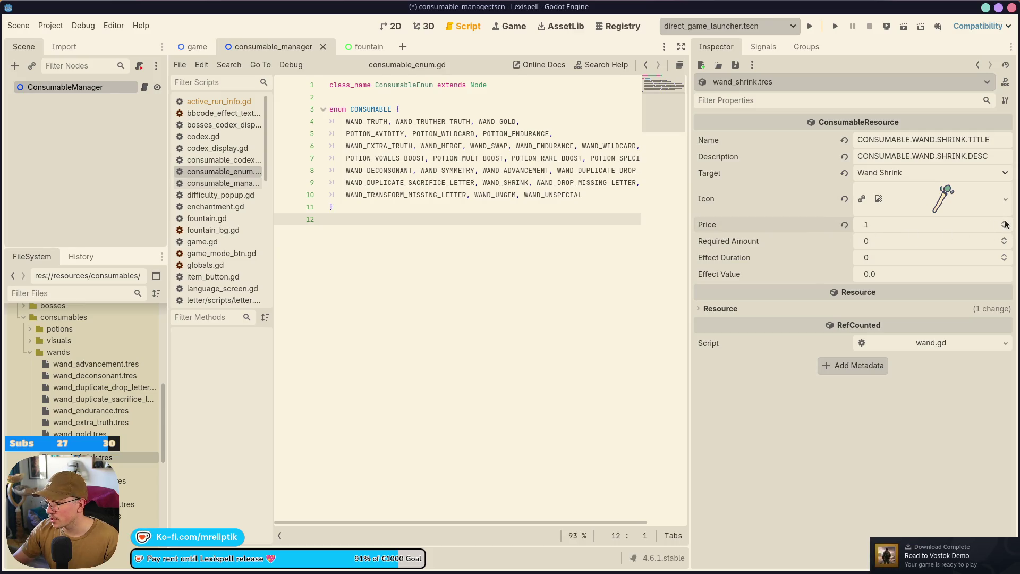
Step: Check the Road to Vostok Demo in Steam's downloads, then close Steam
left_click(282, 559)
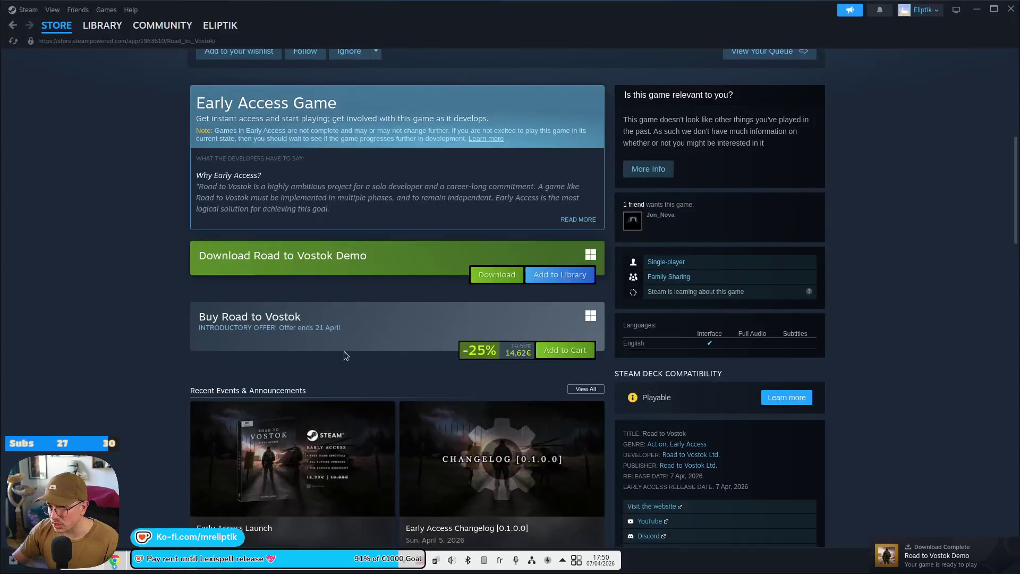
left_click(479, 560)
right_click(181, 296)
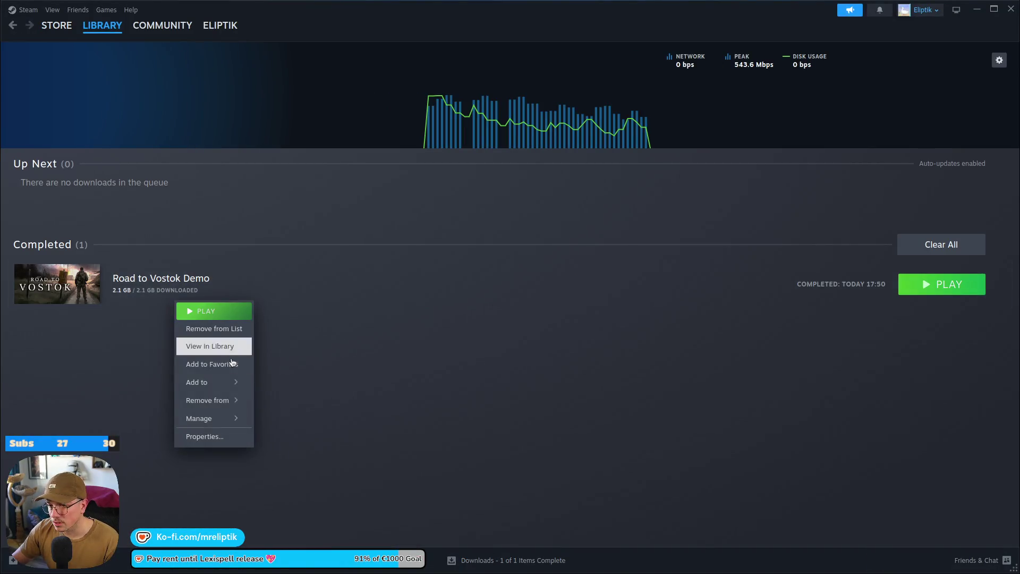
mouse_move(229, 382)
left_click(299, 132)
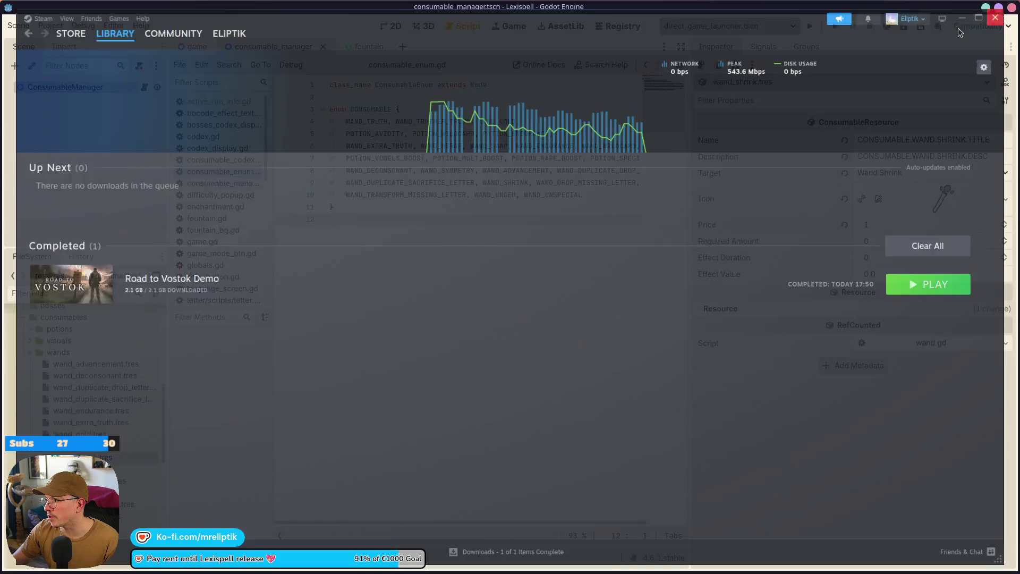
left_click(1011, 9)
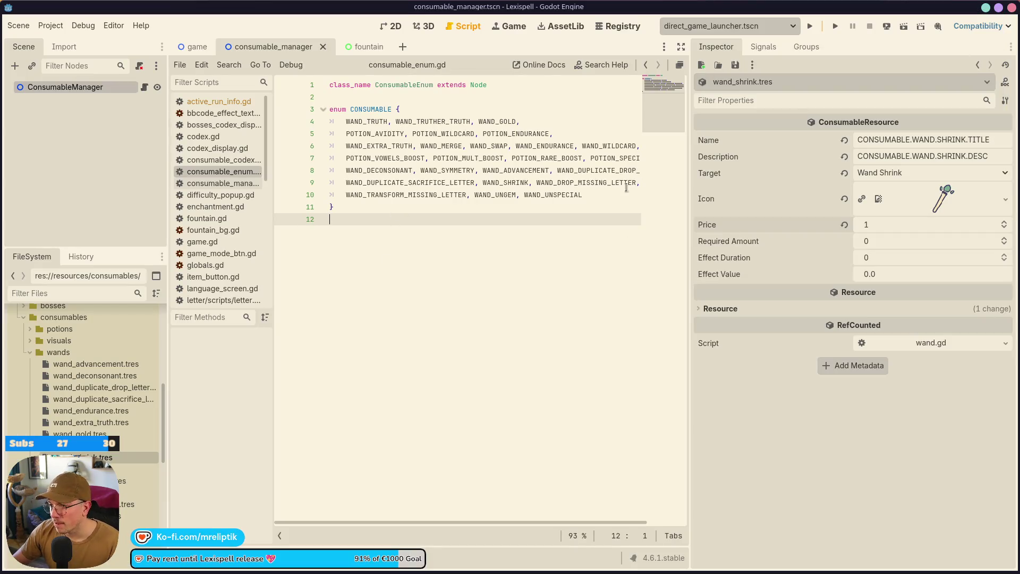
Step: Narrow the Inspector, save the scene, and start a new resource in the wands folder
left_click_drag(689, 303, 753, 303)
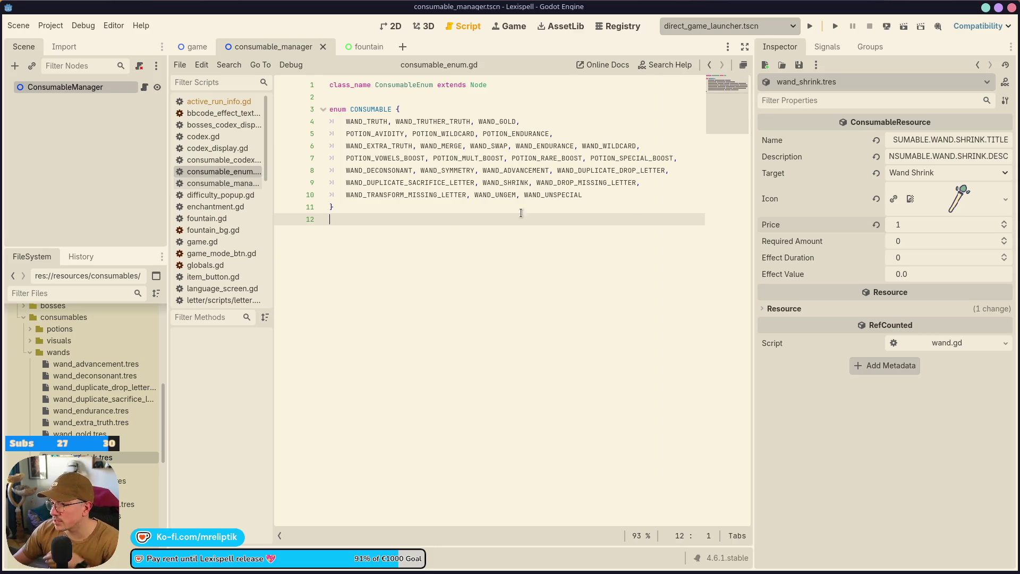
key("ctrl+s")
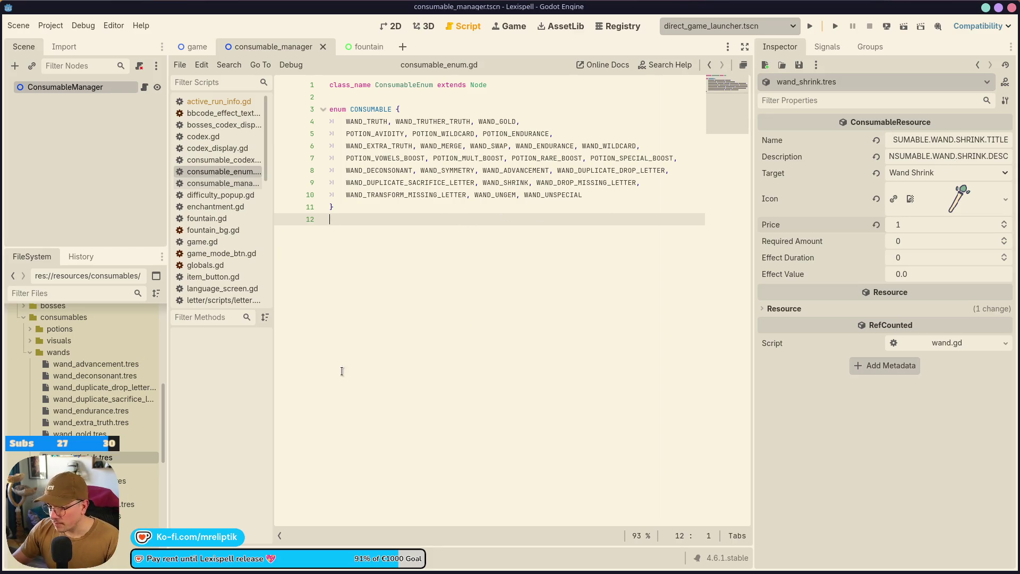
left_click(59, 353)
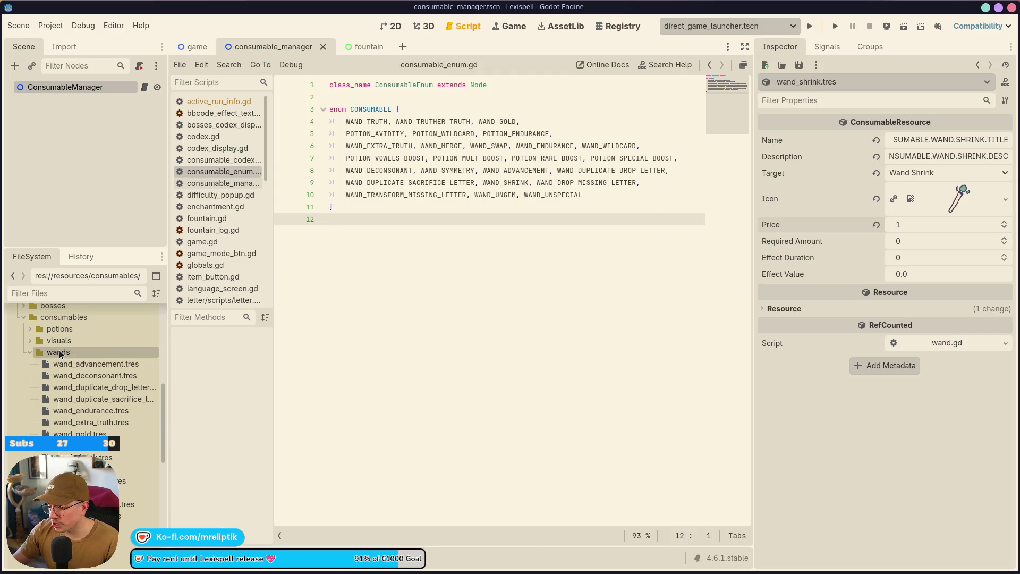
right_click(60, 353)
mouse_move(135, 356)
left_click(273, 398)
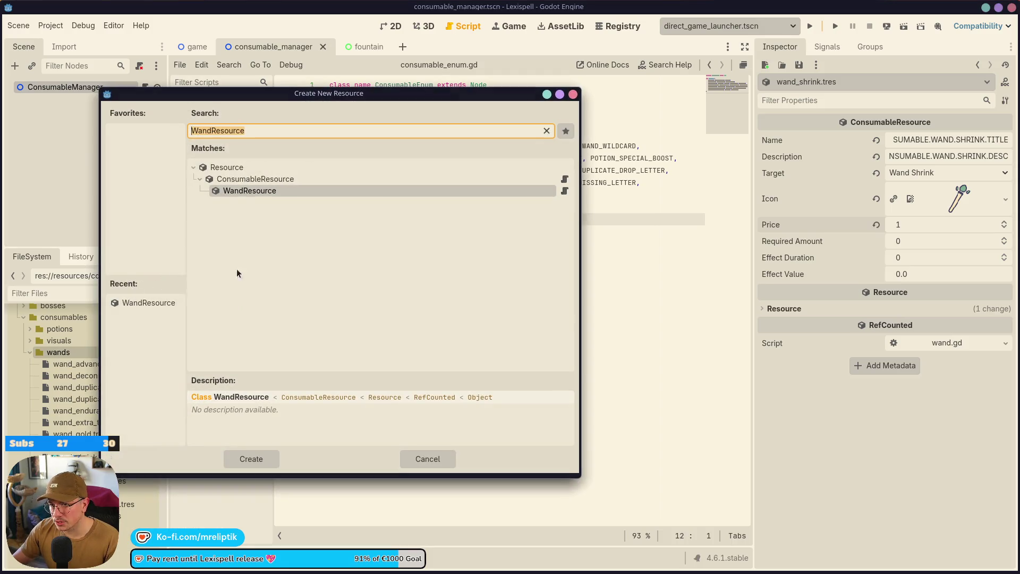
Step: Create wand_drop_missing_letter.tres as a WandResource and paste its title and description keys
double_click(148, 303)
type("wand_drop_missing_letter")
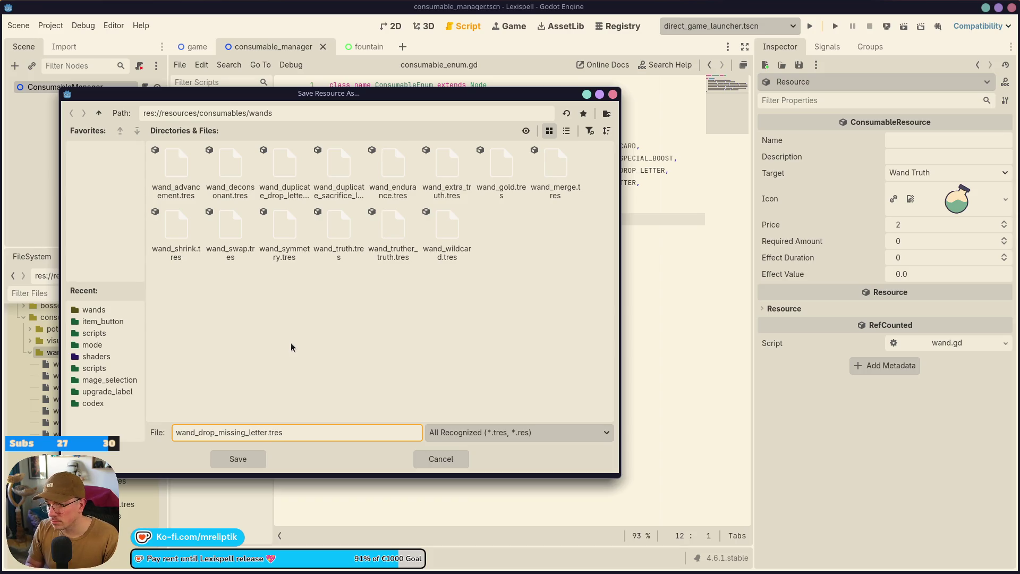
key("Return")
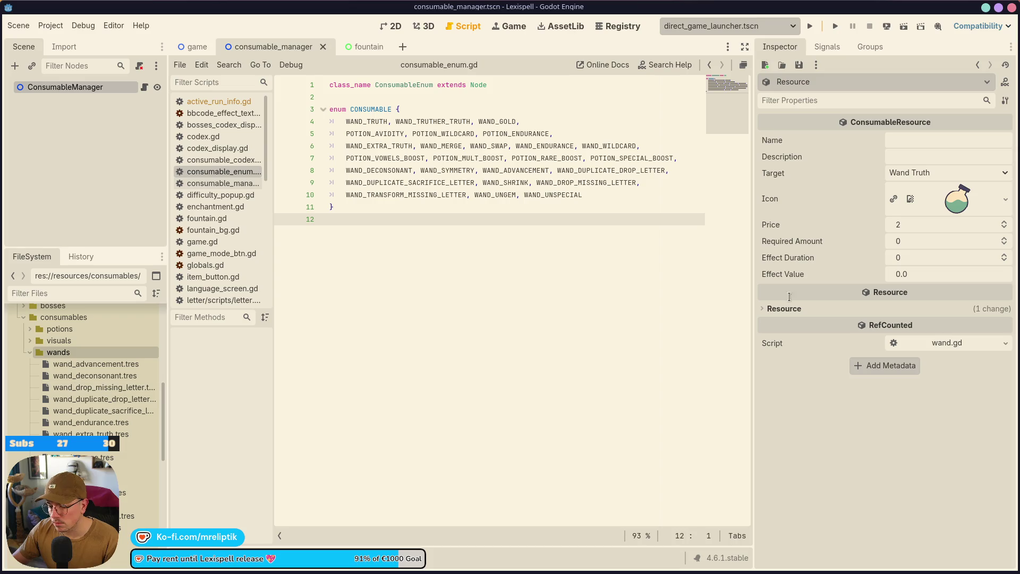
left_click(918, 146)
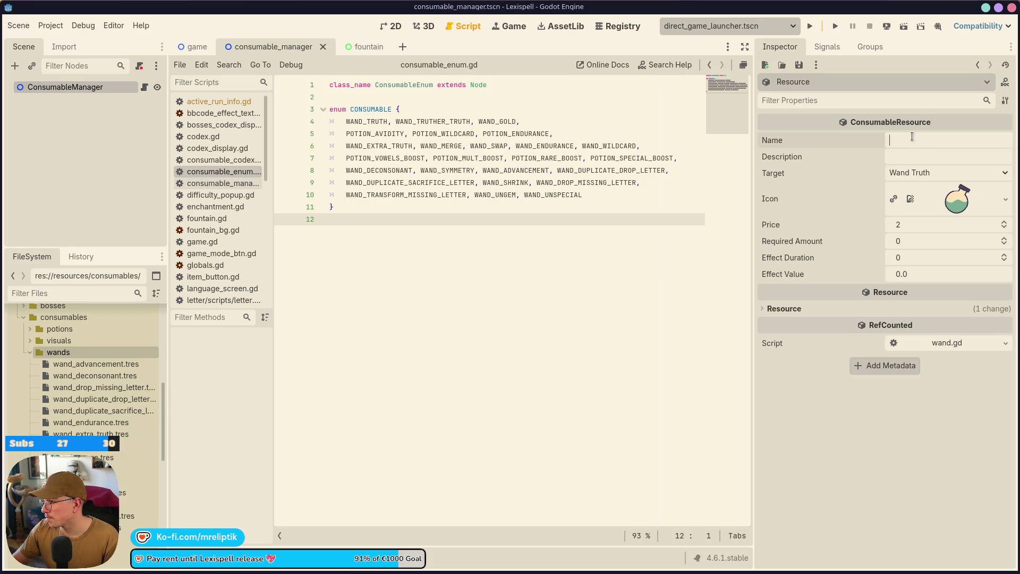
key("ctrl+v")
left_click(909, 156)
key("ctrl+v")
Step: Set its target to Wand Drop Missing Letter, the wand texture as icon, price 3, and save
left_click(907, 174)
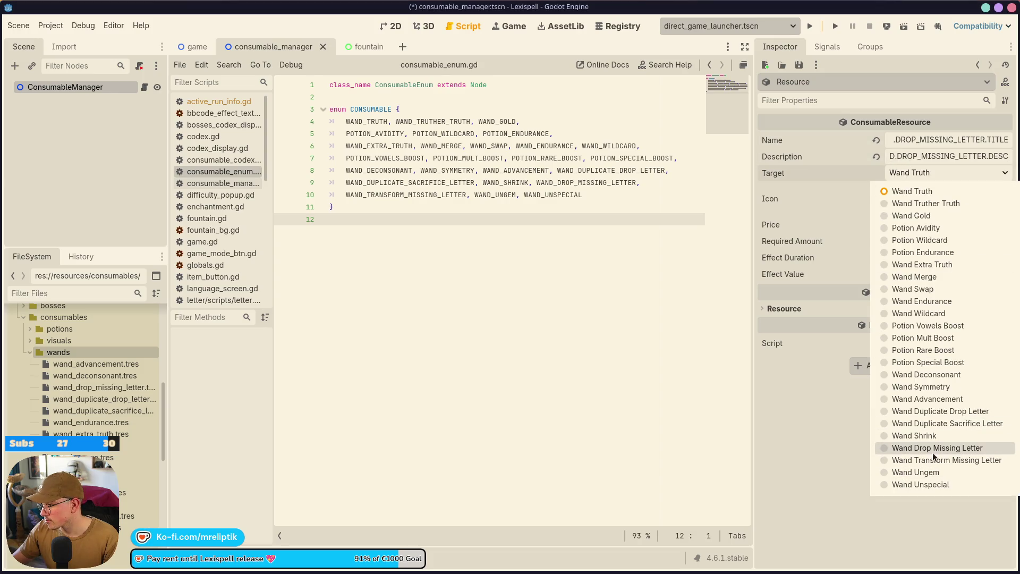
left_click(930, 451)
key("ctrl+s")
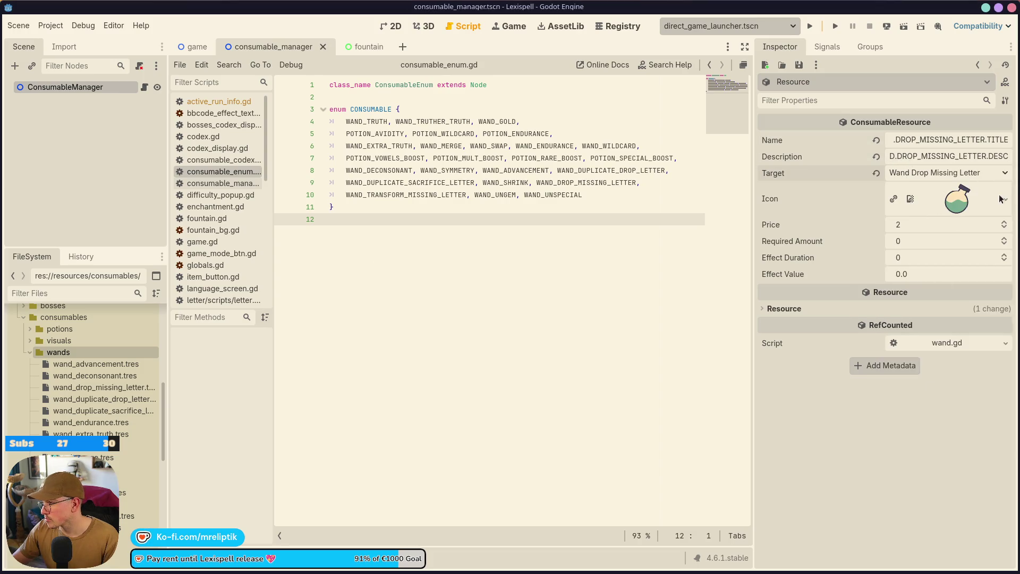
left_click(1003, 196)
left_click(913, 456)
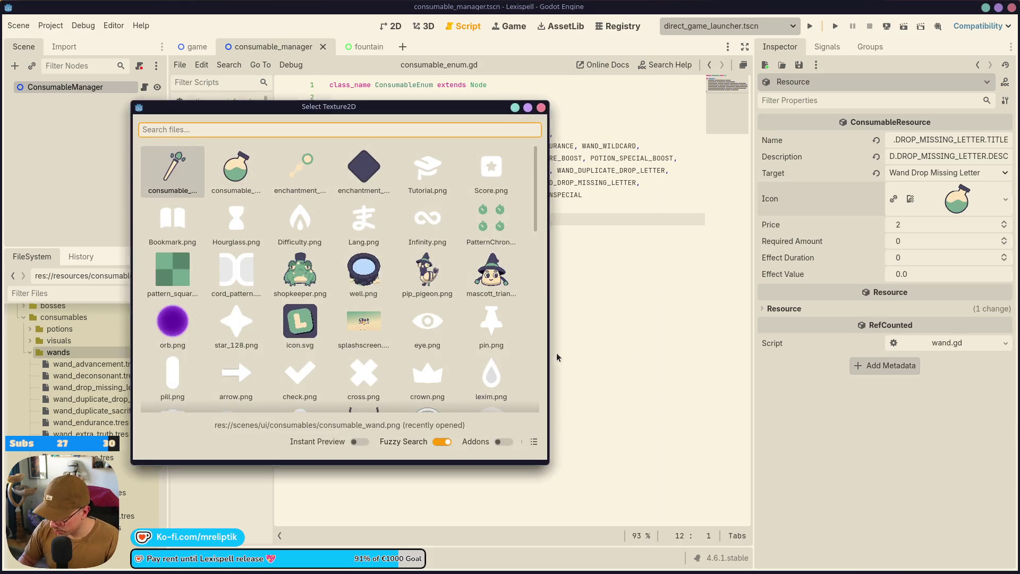
key("Return")
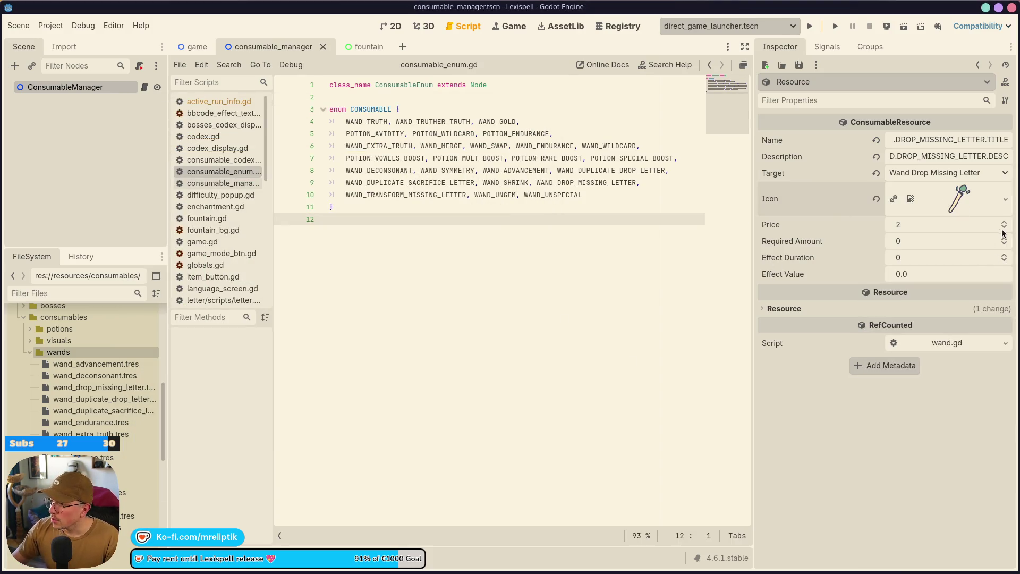
left_click(1002, 226)
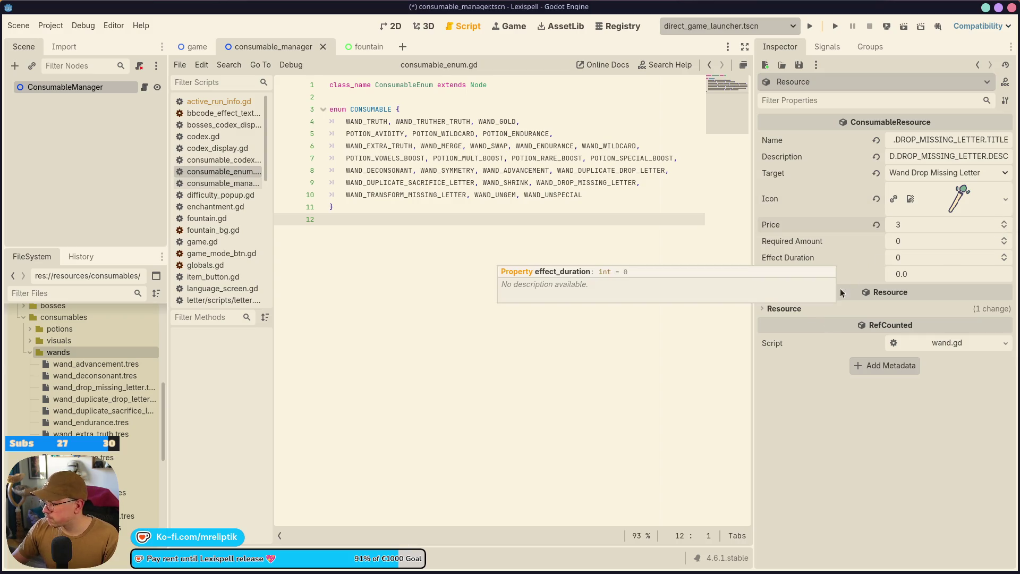
key("ctrl+s")
right_click(67, 353)
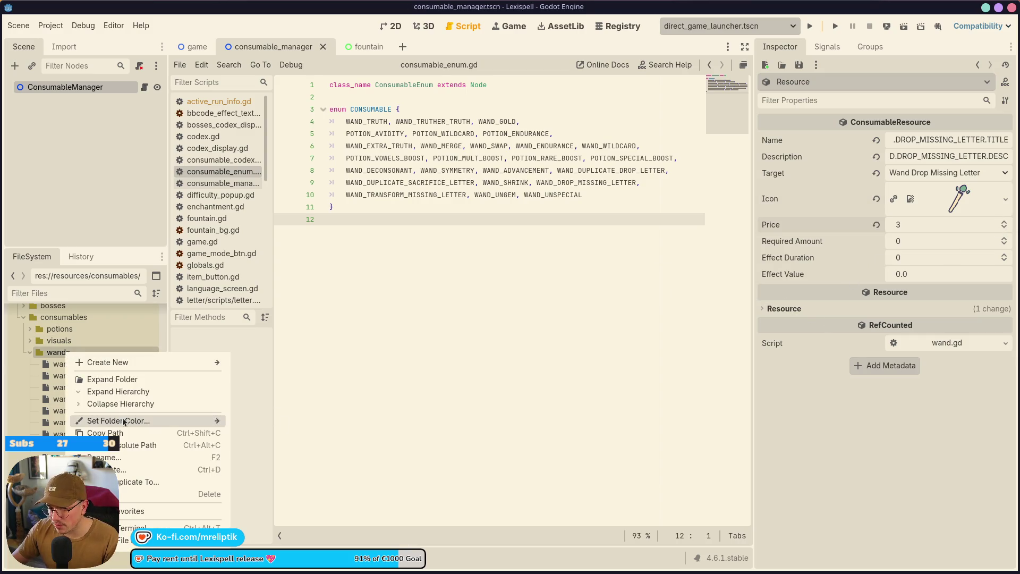
Step: Create a new WandResource in the wands folder, saved as wand_transform_missing_letter.tres
mouse_move(132, 363)
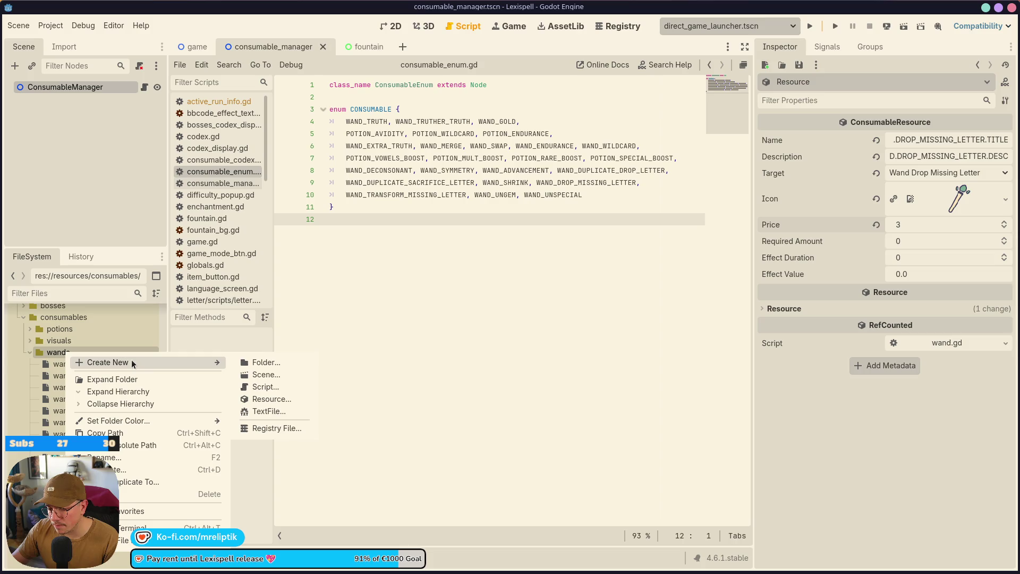
left_click(267, 400)
double_click(168, 300)
type("wand_")
type("transform_m")
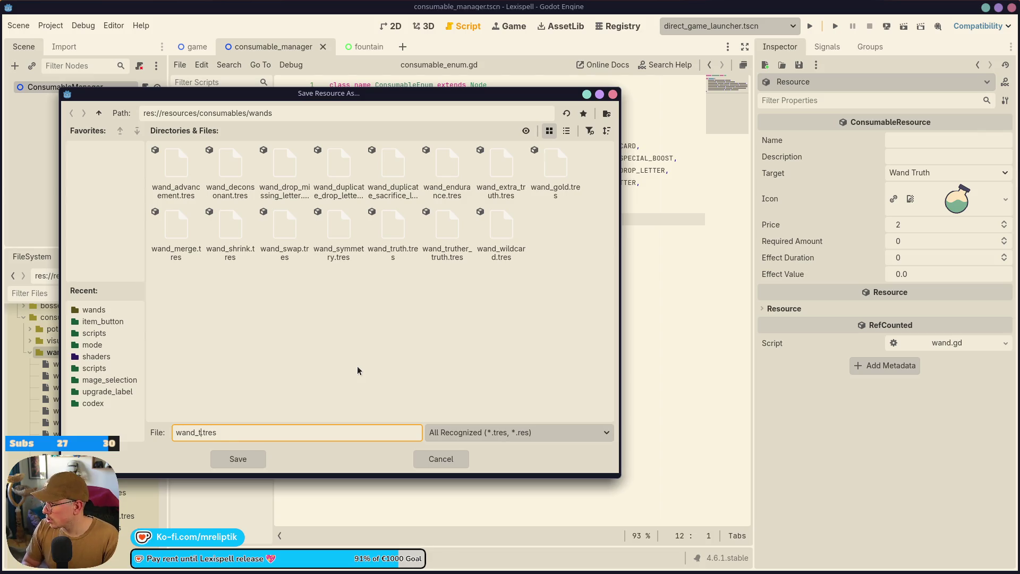
type("issing_letter")
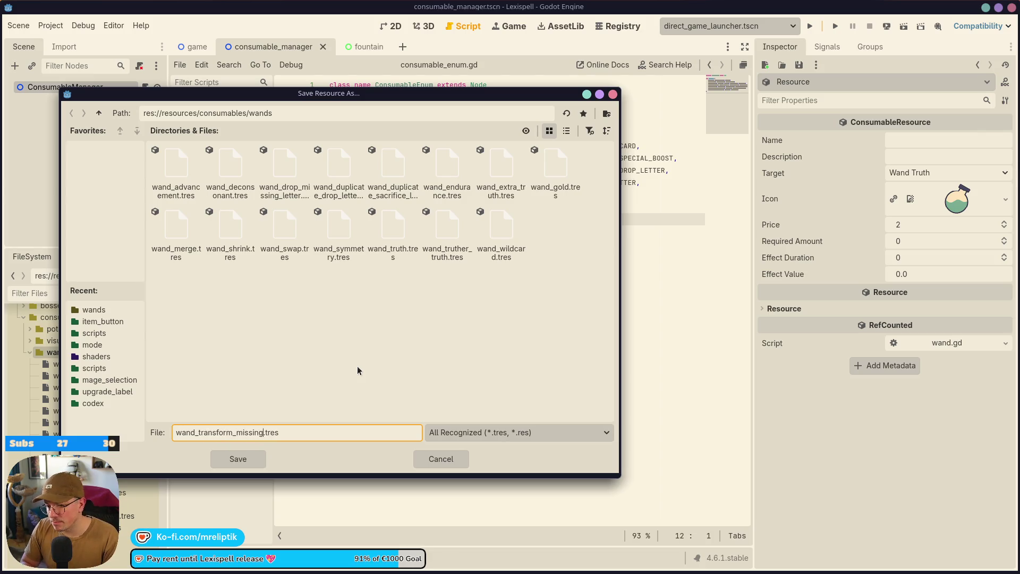
key("BackSpace")
key("BackSpace")
key("BackSpace")
type("ter")
key("Return")
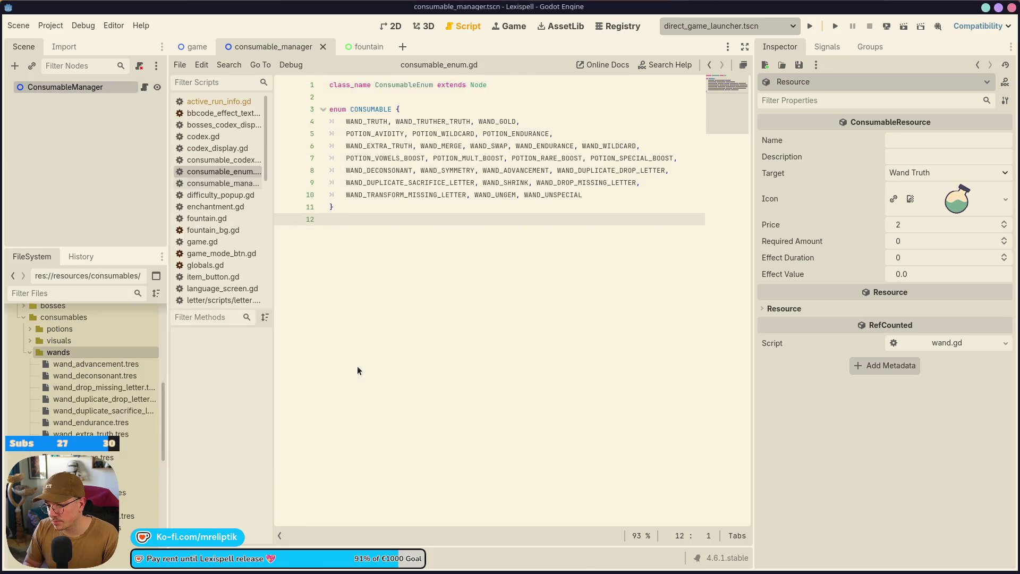
Step: Give it the wand icon, the pasted title and description keys, and target Wand Transform Missing Letter, then save
left_click(1006, 199)
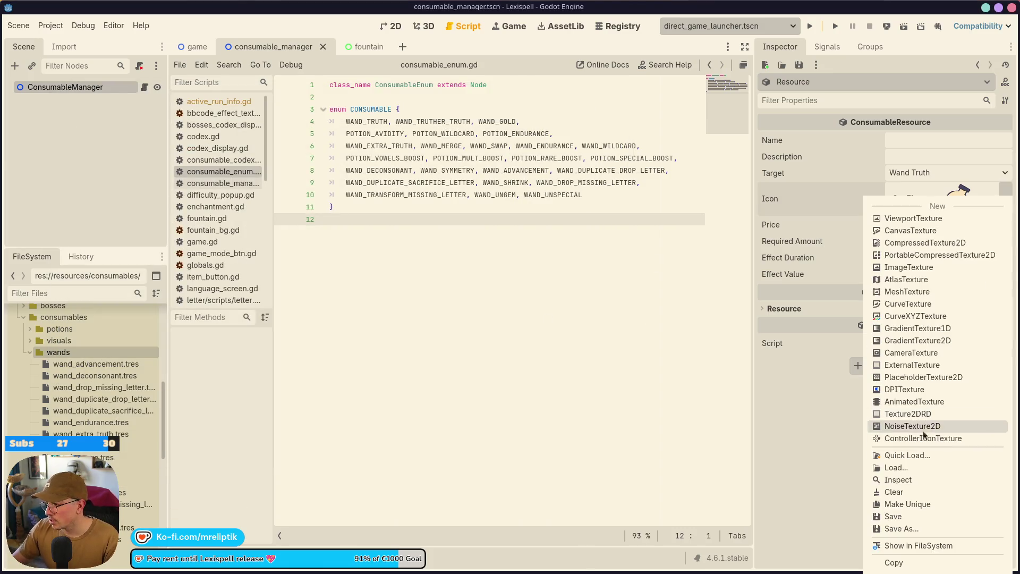
left_click(898, 455)
key("Return")
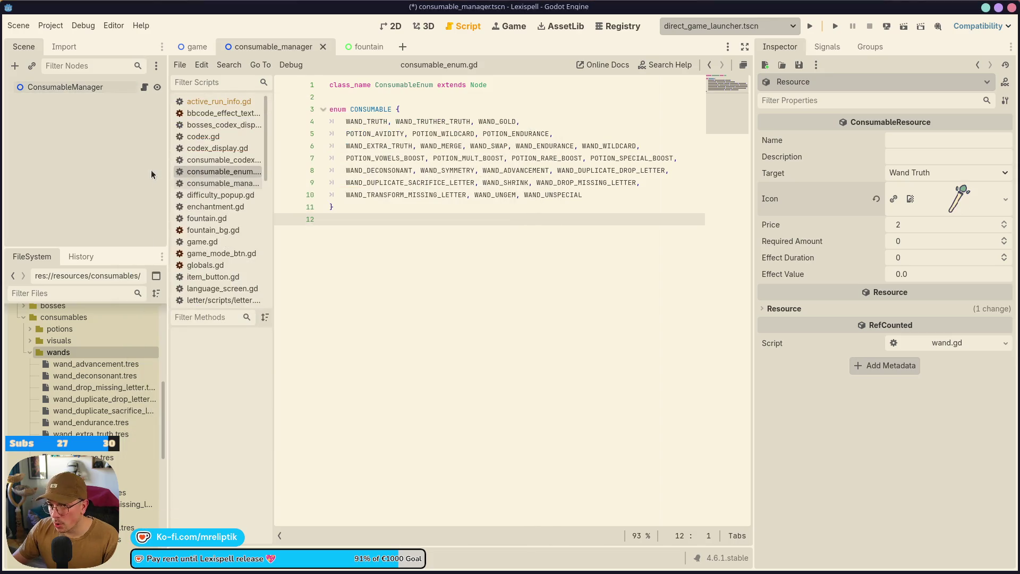
left_click(946, 140)
key("ctrl+v")
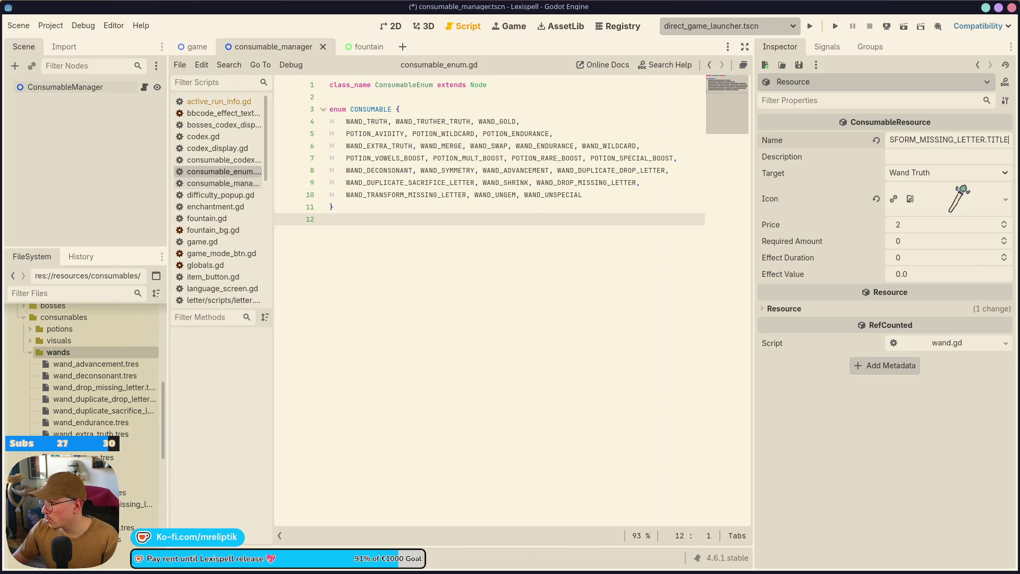
left_click(912, 156)
key("ctrl+v")
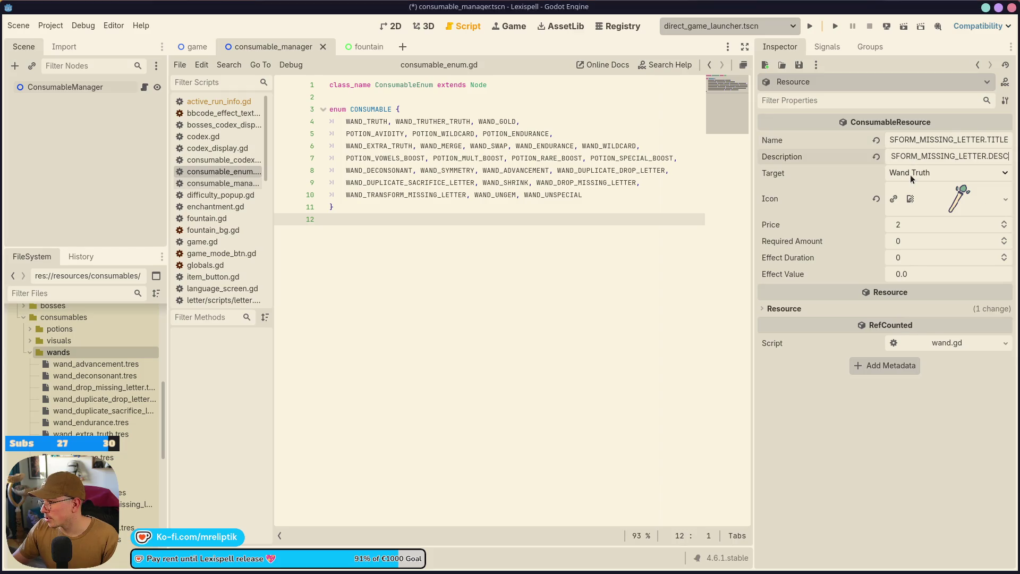
left_click(912, 172)
left_click(948, 461)
key("ctrl+s")
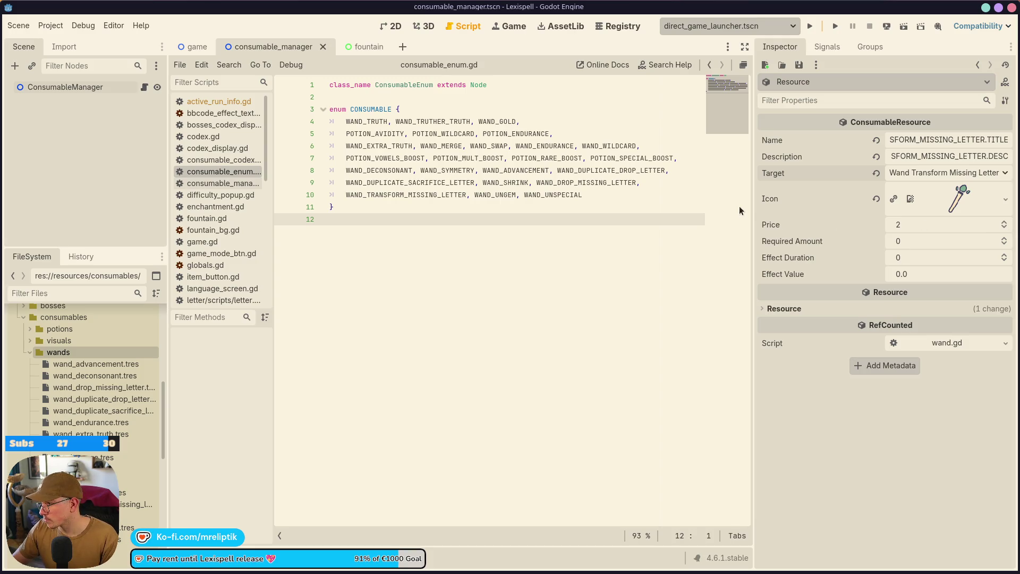
scroll(895, 177, "down", 1)
right_click(69, 352)
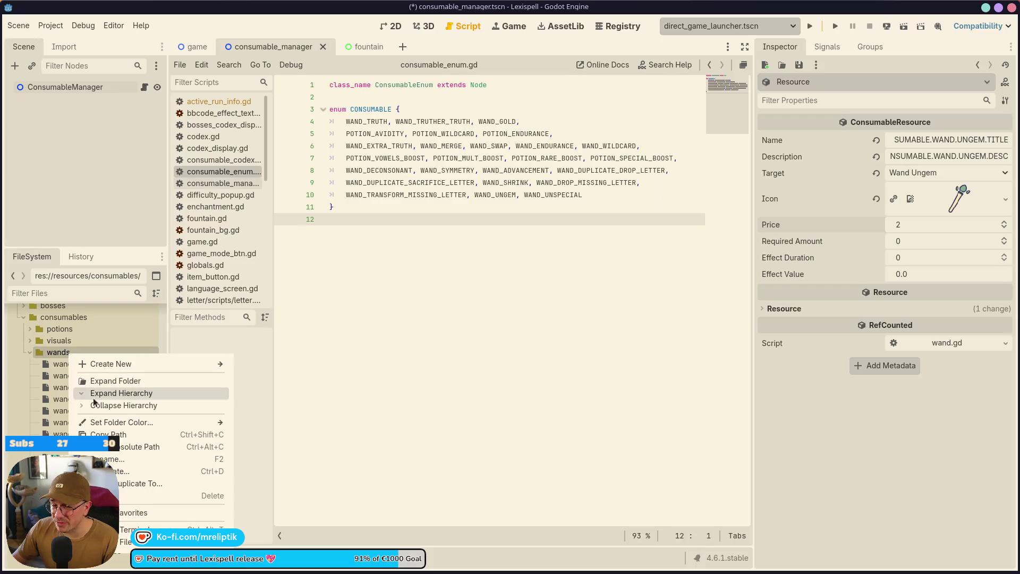
Step: Create a new WandResource in the wands folder saved as wand_unspecial.tres
mouse_move(141, 367)
left_click(302, 400)
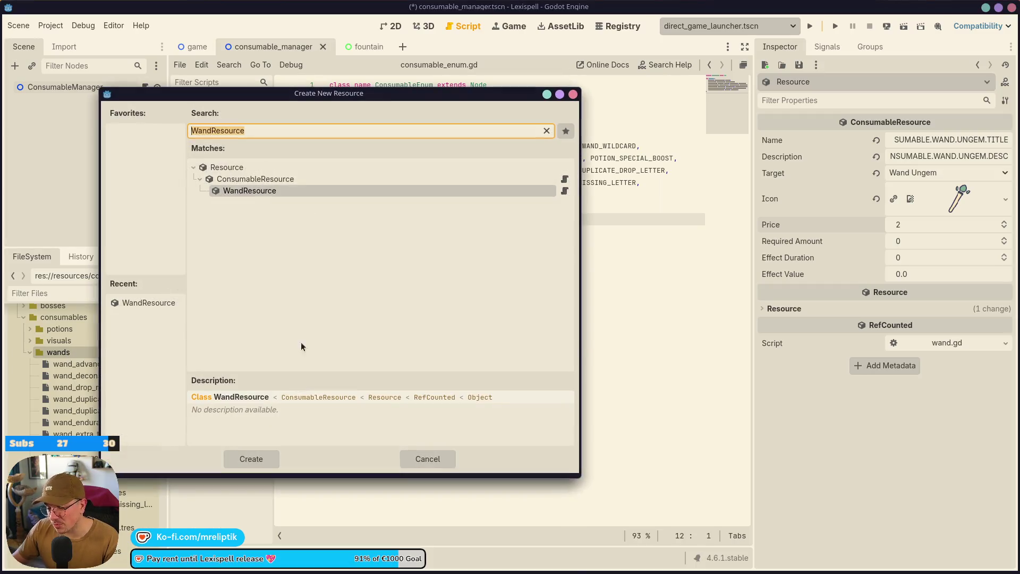
key("Return")
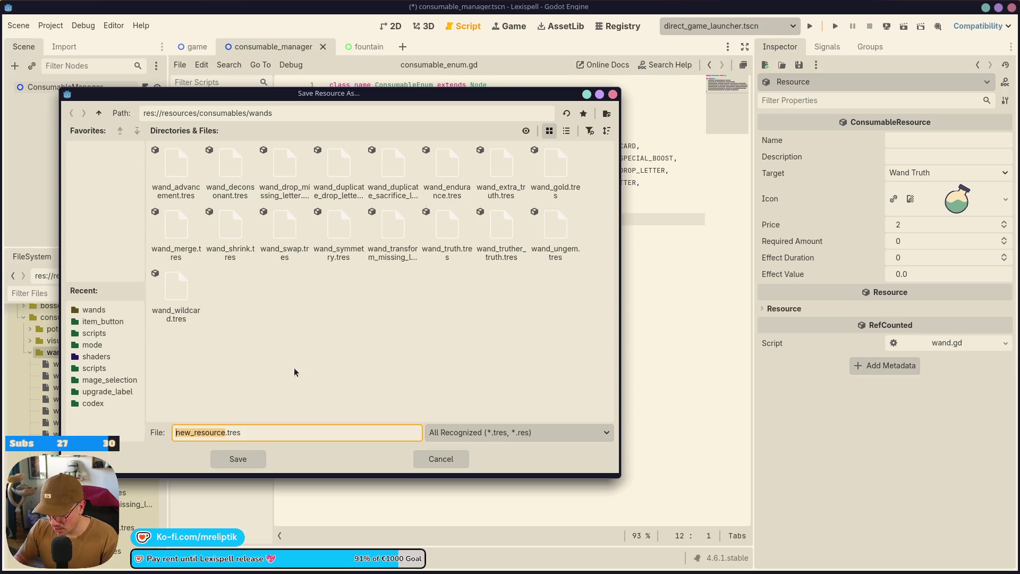
type("wand_")
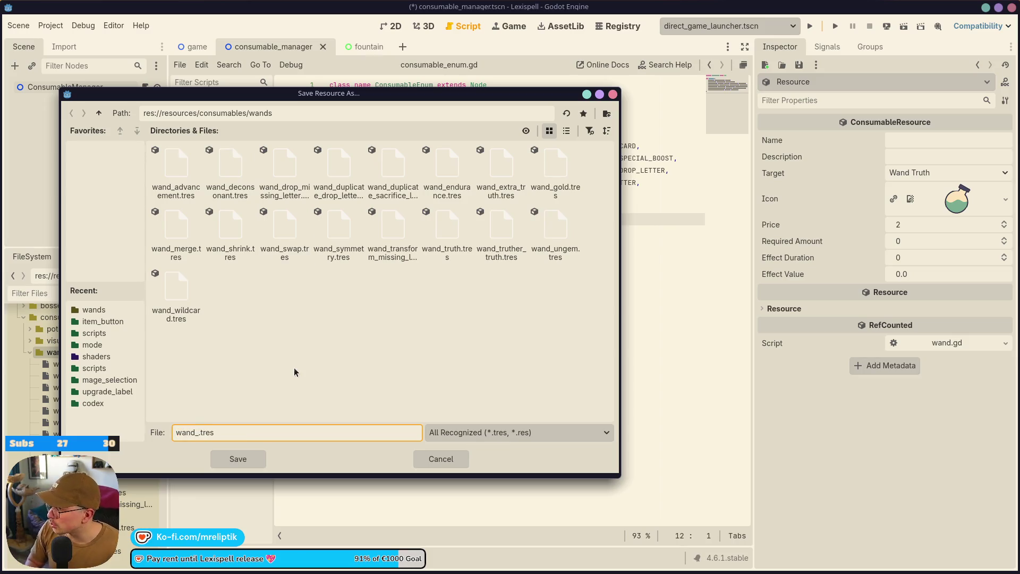
type("unspec")
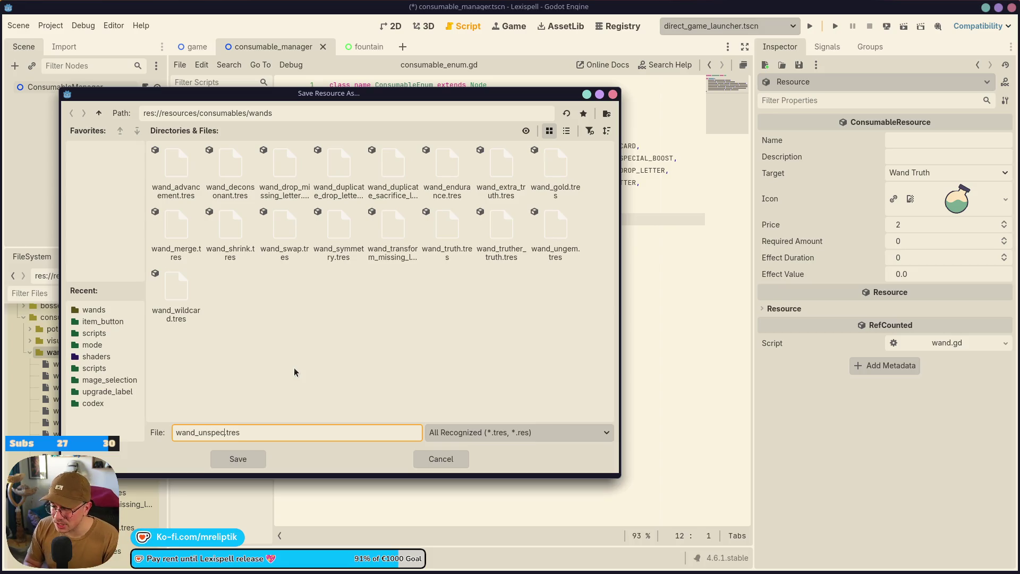
type("ial")
key("Return")
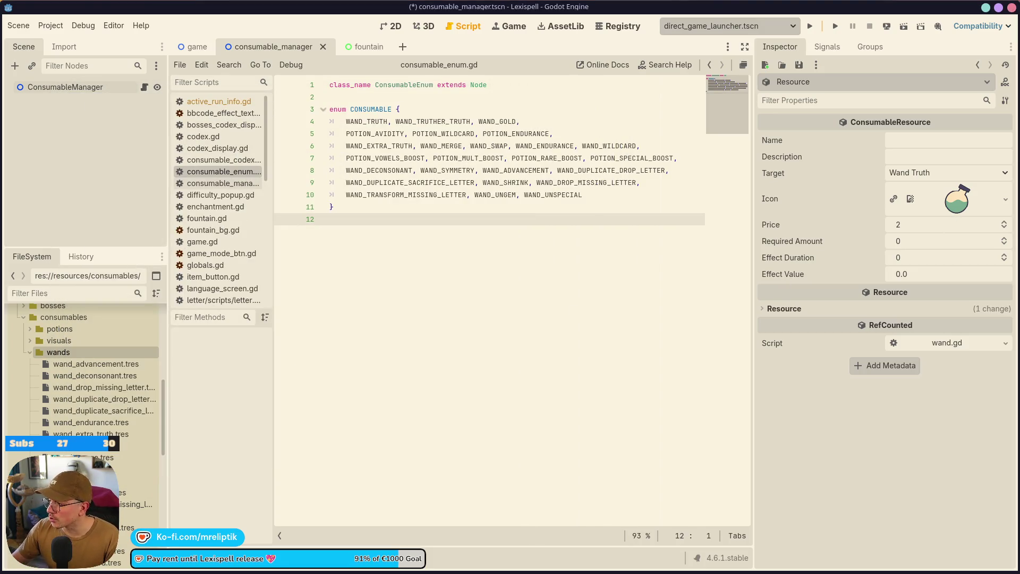
Step: Paste the unspecial wand's title and description keys and set the target to Wand Unspecial
left_click(948, 140)
key("ctrl+v")
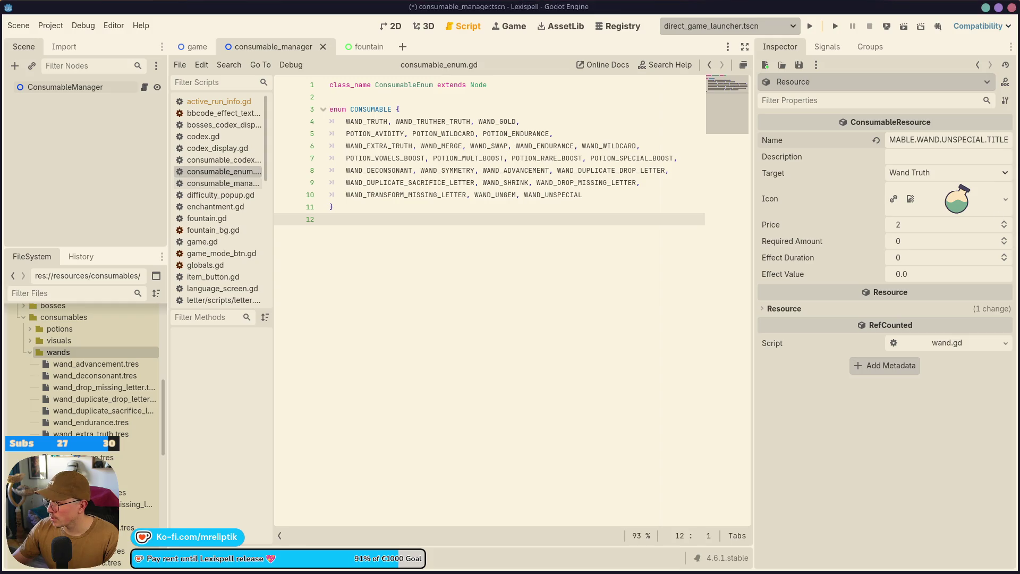
left_click(898, 157)
key("ctrl+v")
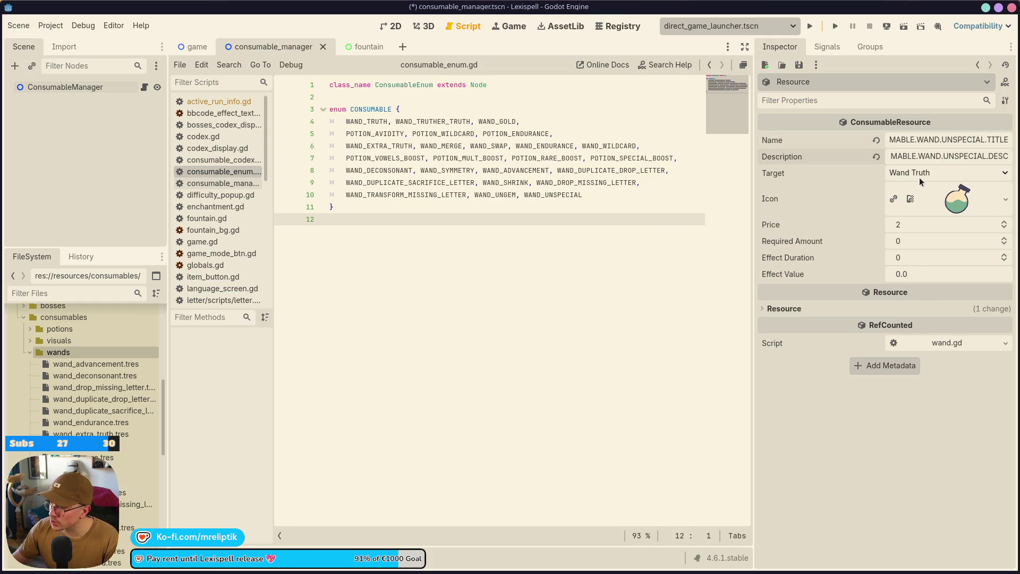
left_click(919, 177)
left_click(903, 484)
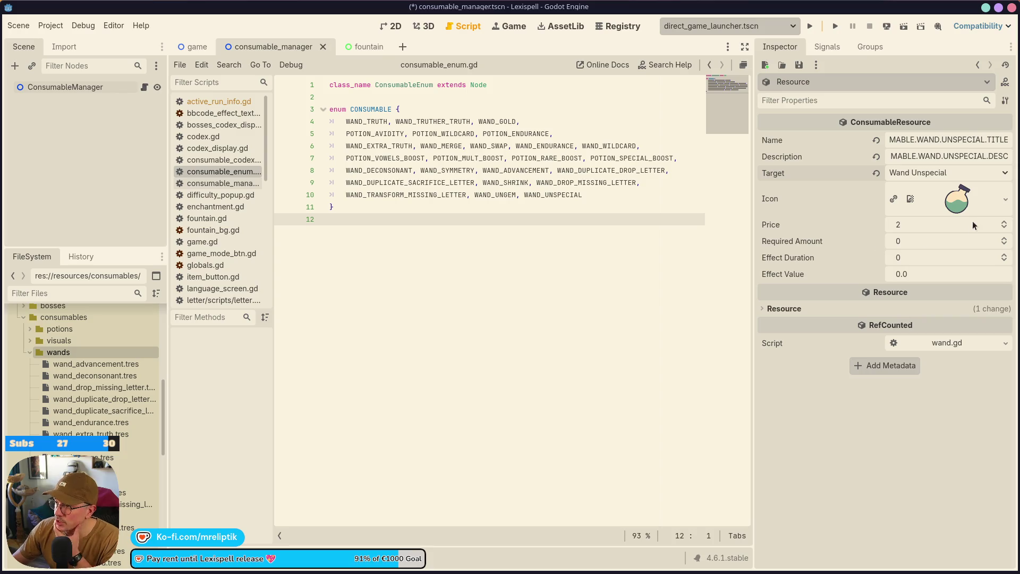
Step: Quick Load the wand texture as the resource's icon and save
left_click(1005, 199)
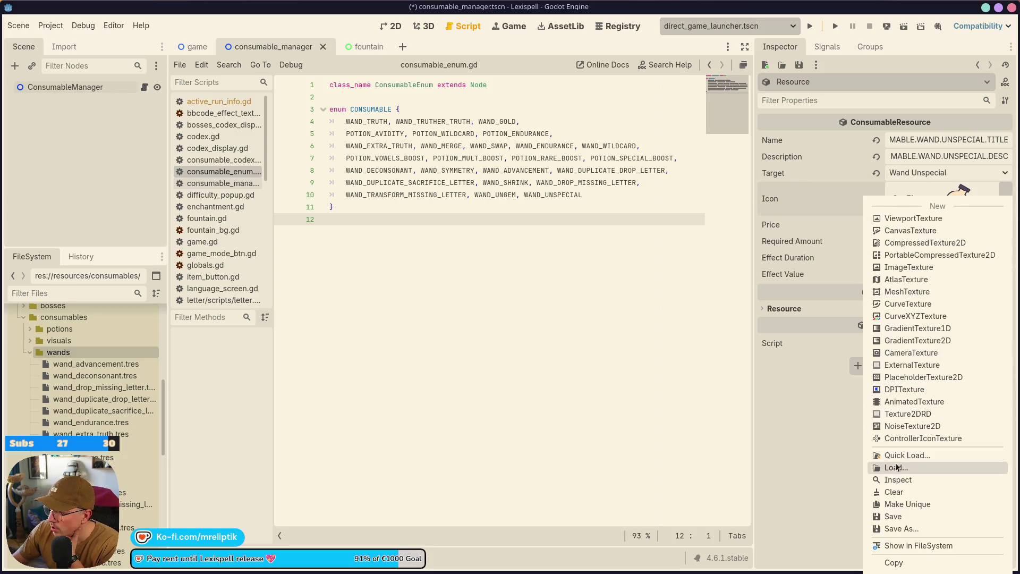
left_click(904, 468)
key("Escape")
left_click(1005, 199)
left_click(930, 456)
double_click(173, 170)
key("ctrl+s")
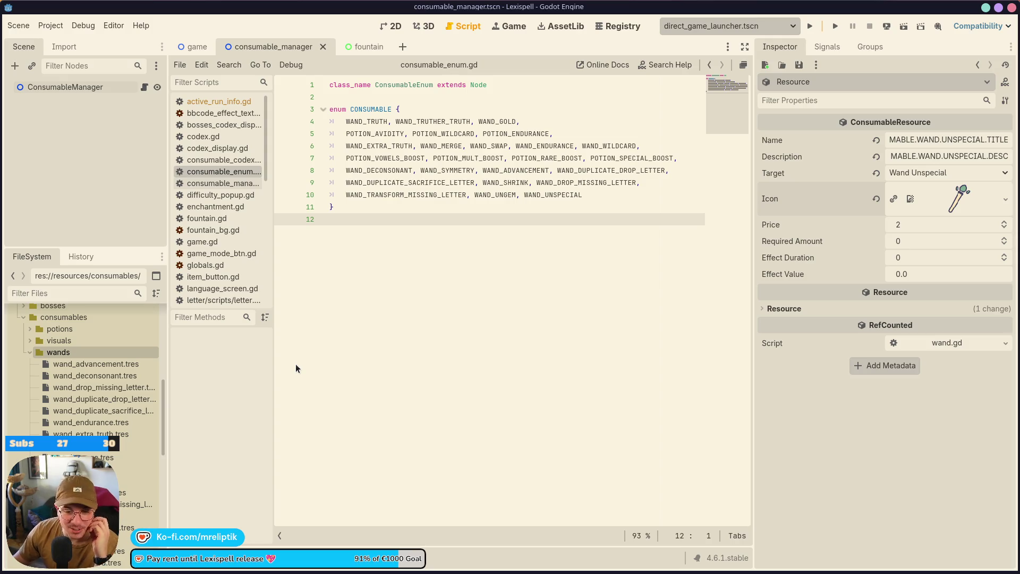
mouse_move(215, 573)
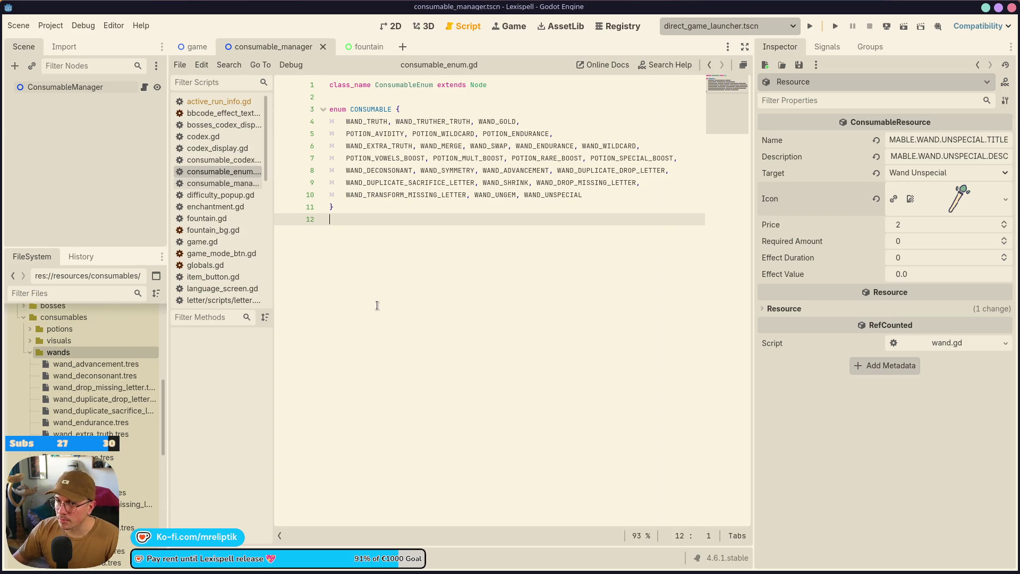
Step: In consumable_manager.gd, duplicate the sacrifice-letter dictionary entry on line 19 for the new wands
left_click(238, 184)
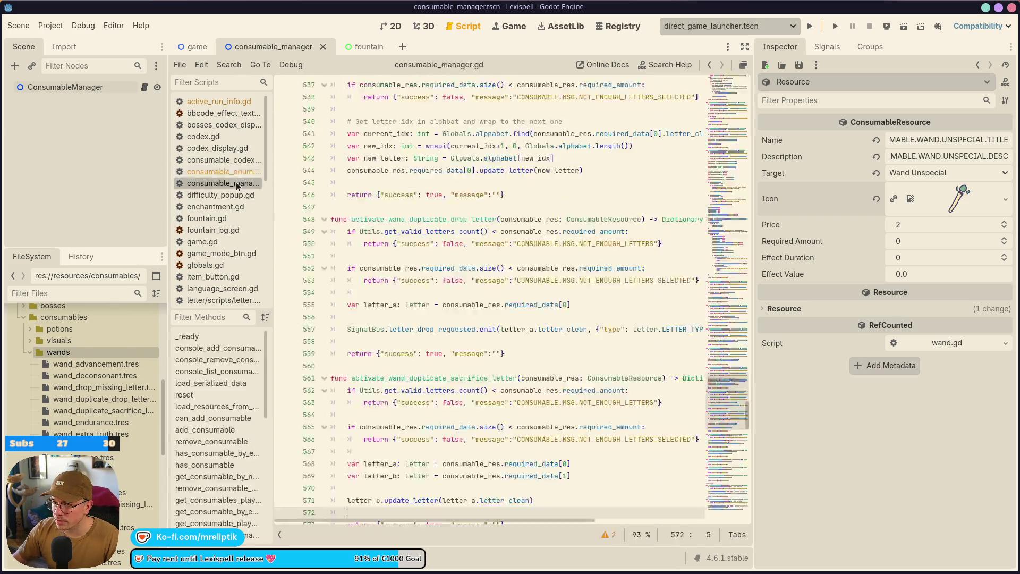
left_click_drag(806, 235, 828, 236)
mouse_move(822, 398)
left_mouse_down()
mouse_move(832, 359)
mouse_move(824, 85)
left_mouse_up()
left_click(689, 361)
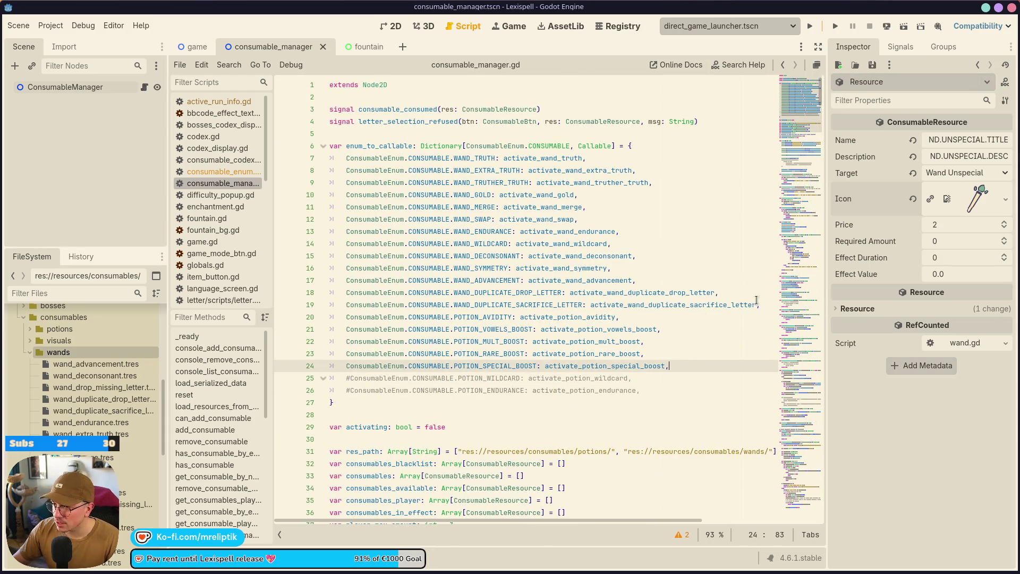
left_click(774, 307)
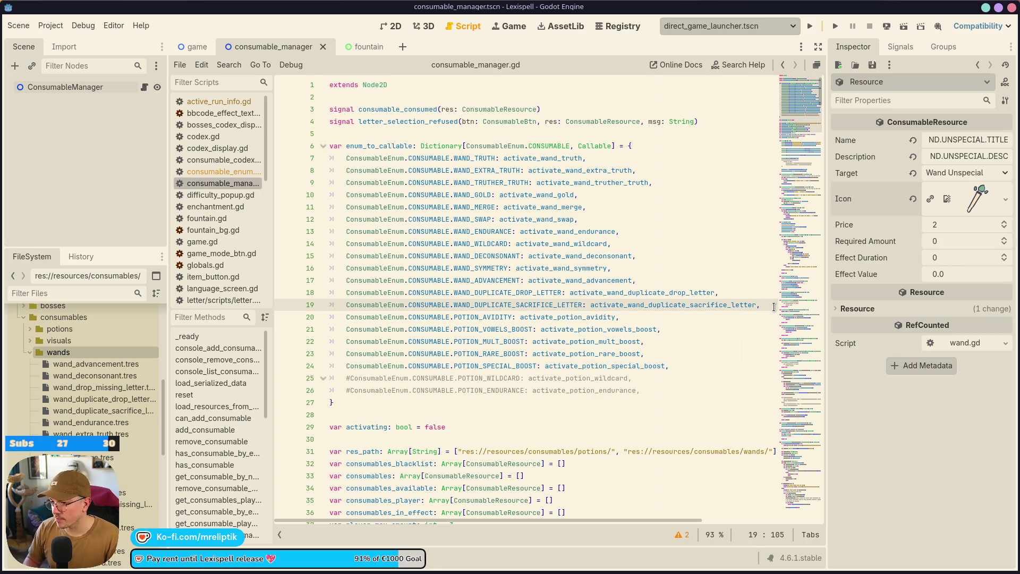
key("ctrl+shift+d")
key("ctrl+shift+d")
key("ctrl+shift+d")
key("ctrl+s")
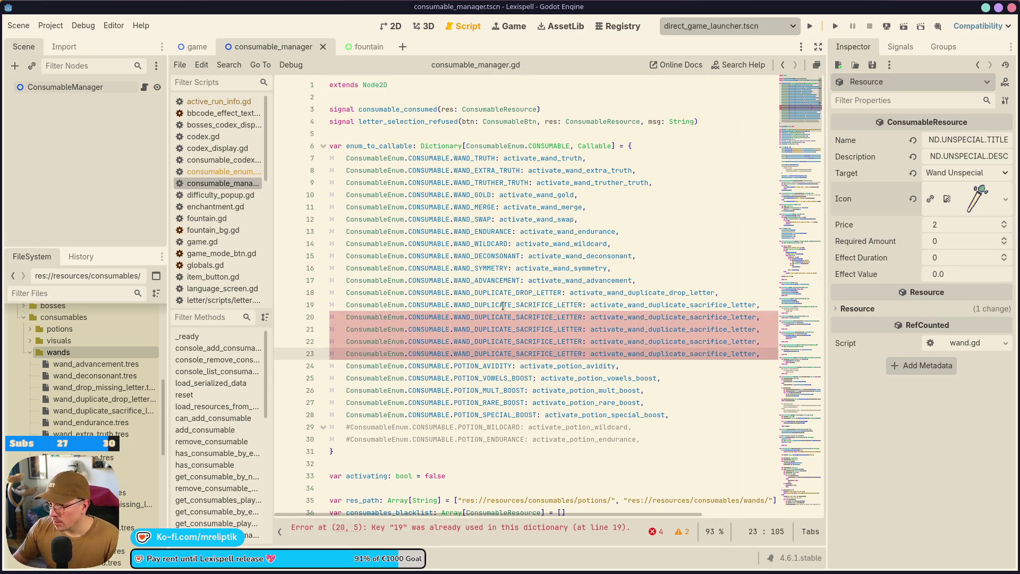
Step: Change the keys on lines 20 and 21 to WAND_SHRINK and WAND_DROP_MISSING_LETTER
double_click(485, 317)
type("WAND_UNSPEC")
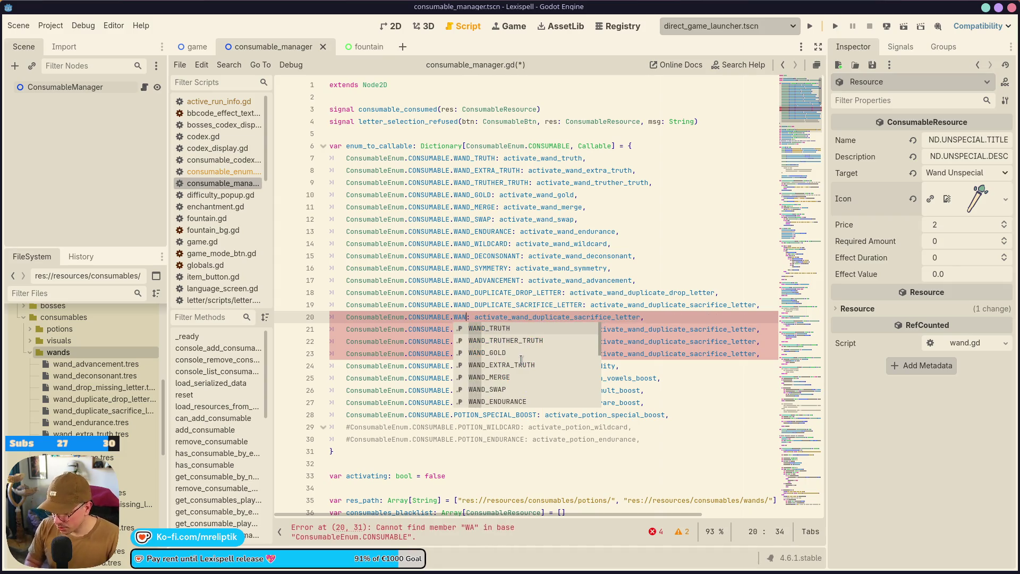
key("ctrl+s")
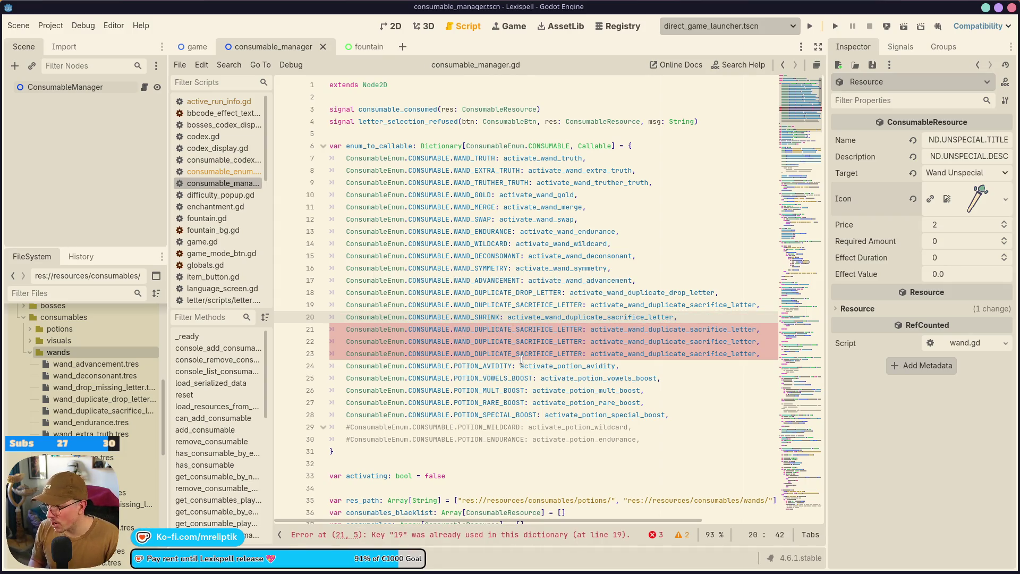
key("Down")
key("ctrl+Left")
key("ctrl+Delete")
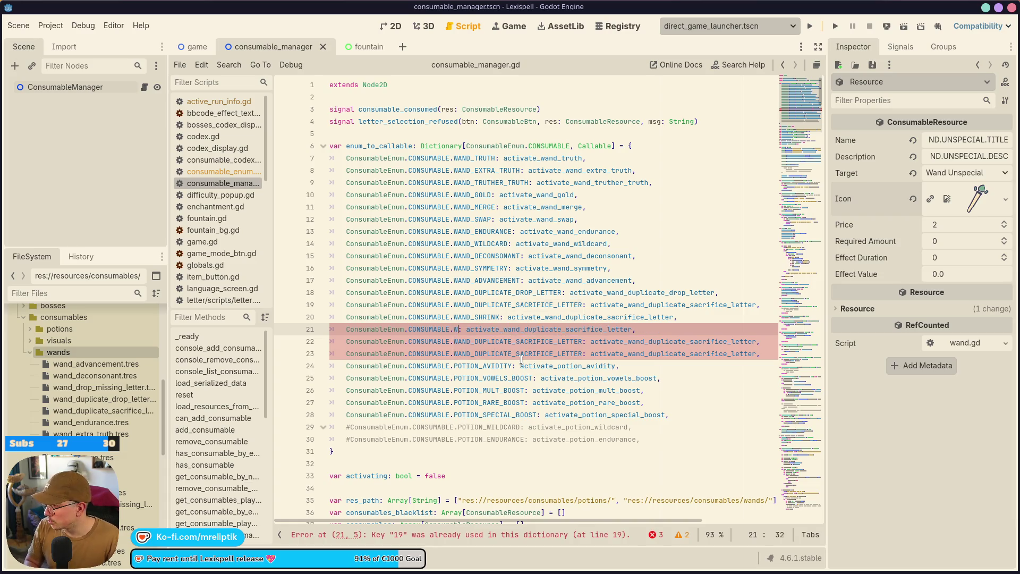
type("WAND_DROP_MISSING_LETTER")
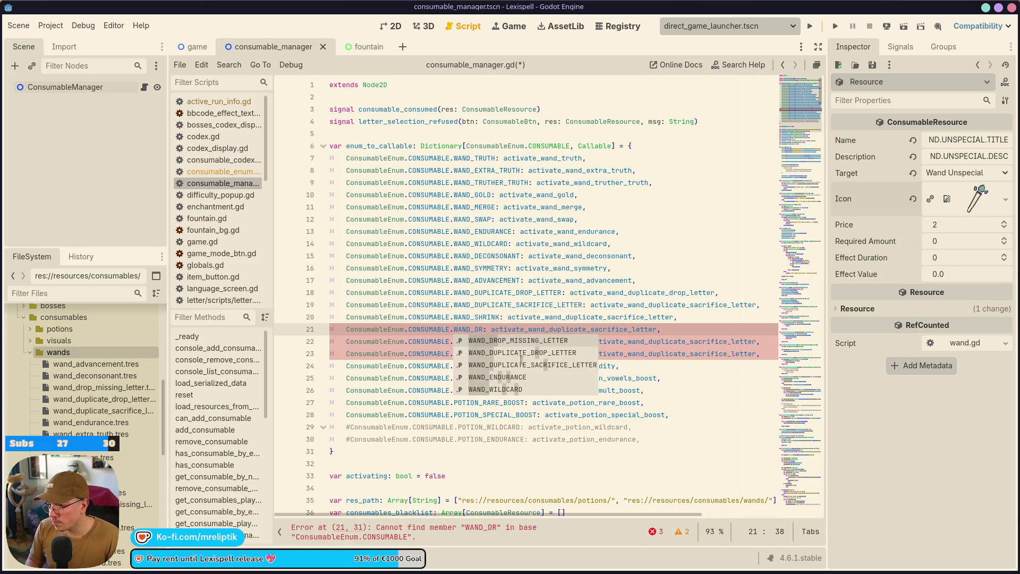
key("Return")
Step: Set the keys on lines 22–24 to WAND_TRANSFORM_MISSING_LETTER, WAND_UNGEM and WAND_UNSPECIAL
key("Down")
key("ctrl+Left")
key("ctrl+Delete")
type("SAN")
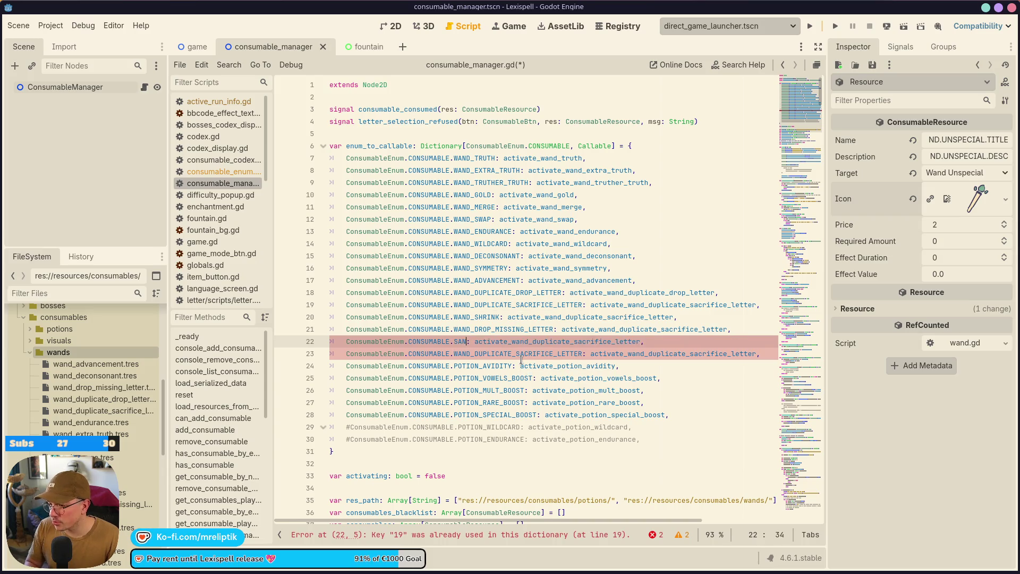
key("BackSpace")
key("BackSpace")
key("BackSpace")
type("WAND_")
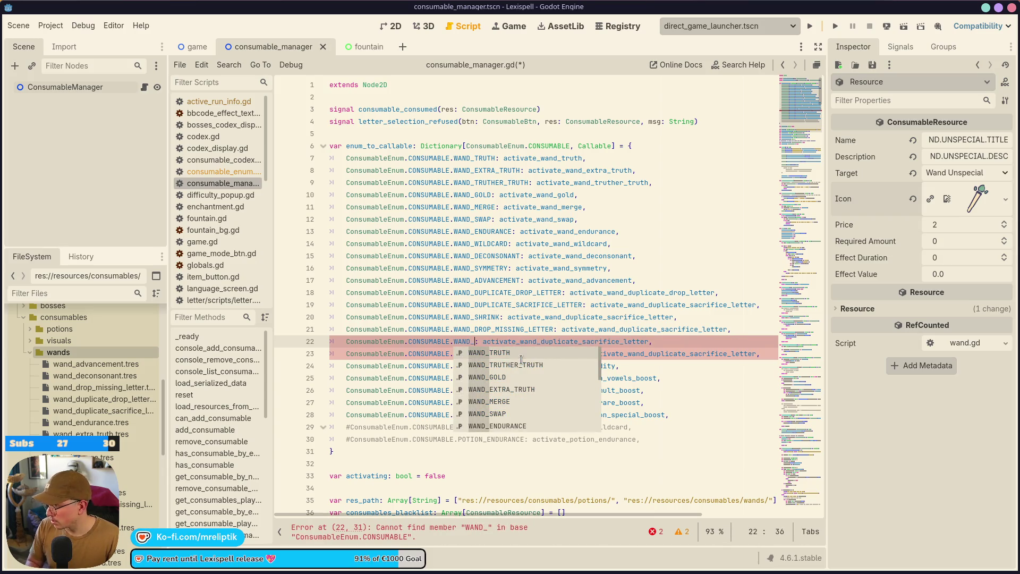
type("TRA")
key("Return")
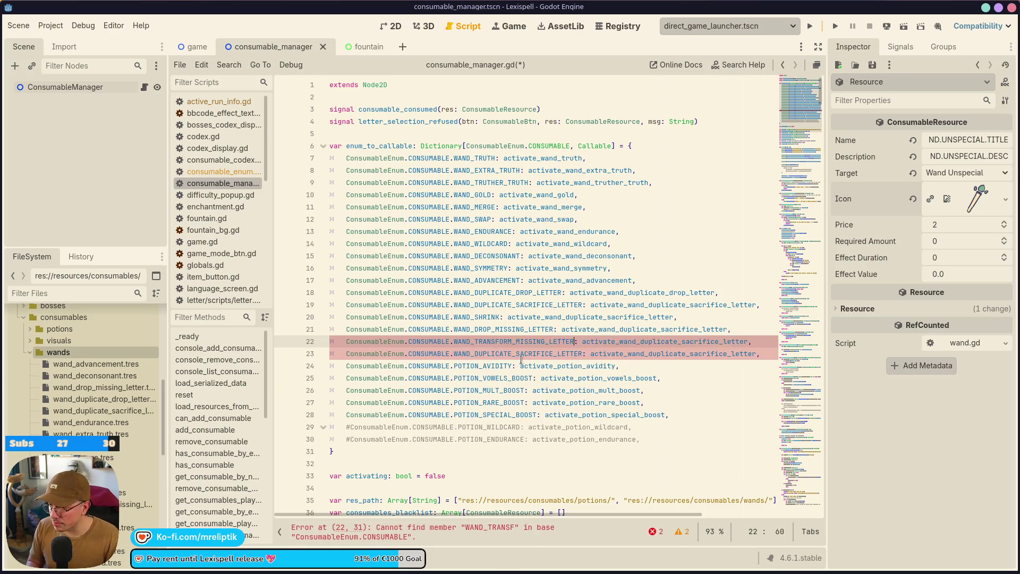
key("Down")
key("ctrl+Right")
key("ctrl+shift+Left")
type("WAND")
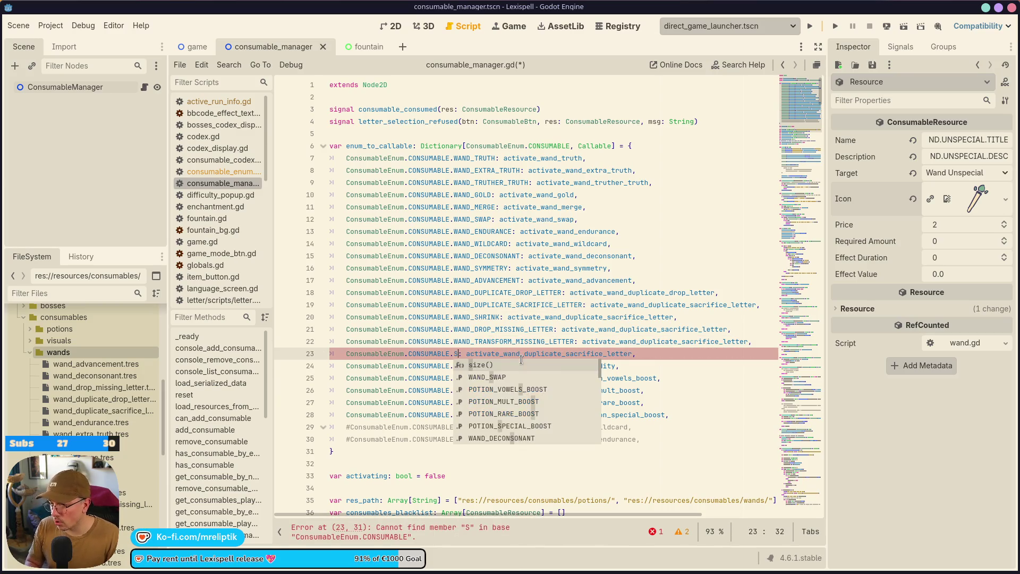
type("_UNGEM")
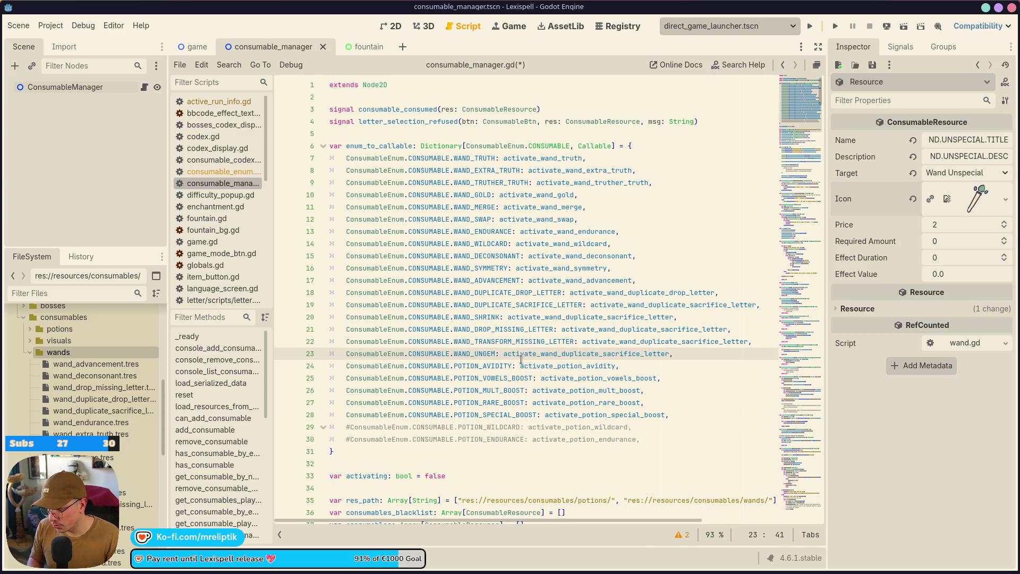
key("ctrl+shift+d")
key("ctrl+shift+Left")
type("W")
type("AND_UNSPECIAL")
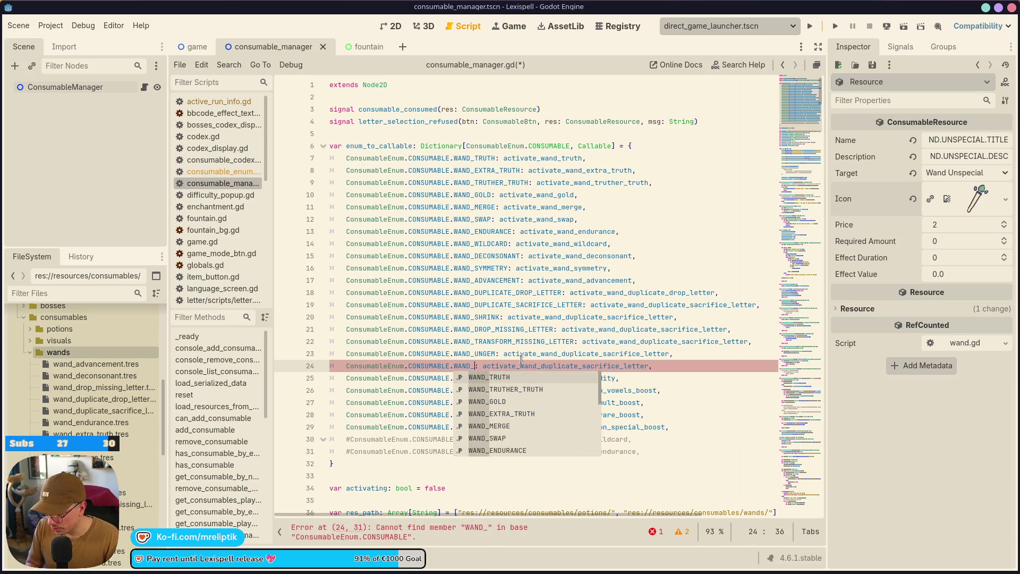
key("ctrl+s")
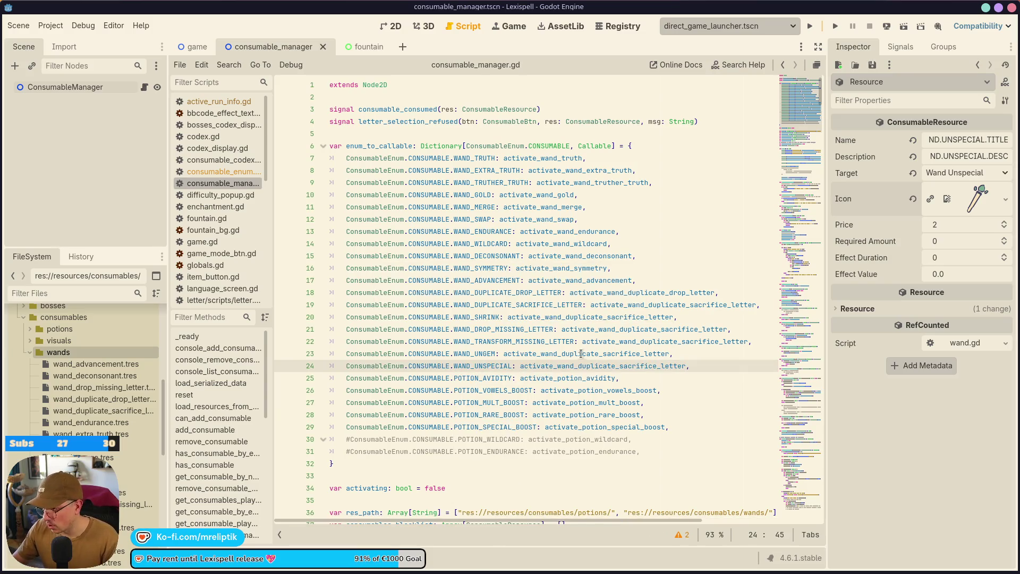
Step: Clear the callback values on lines 21–24 and set line 20's callback to activate_wand_shrink
double_click(577, 366)
key("Delete")
double_click(567, 354, "alt")
double_click(584, 341, "alt")
double_click(590, 328, "alt")
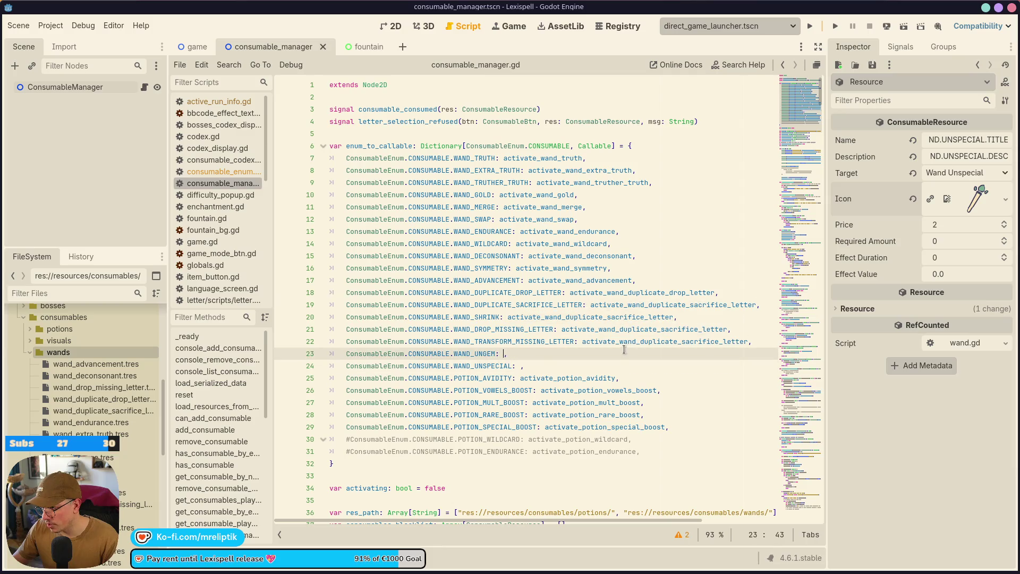
key("Delete")
double_click(574, 317)
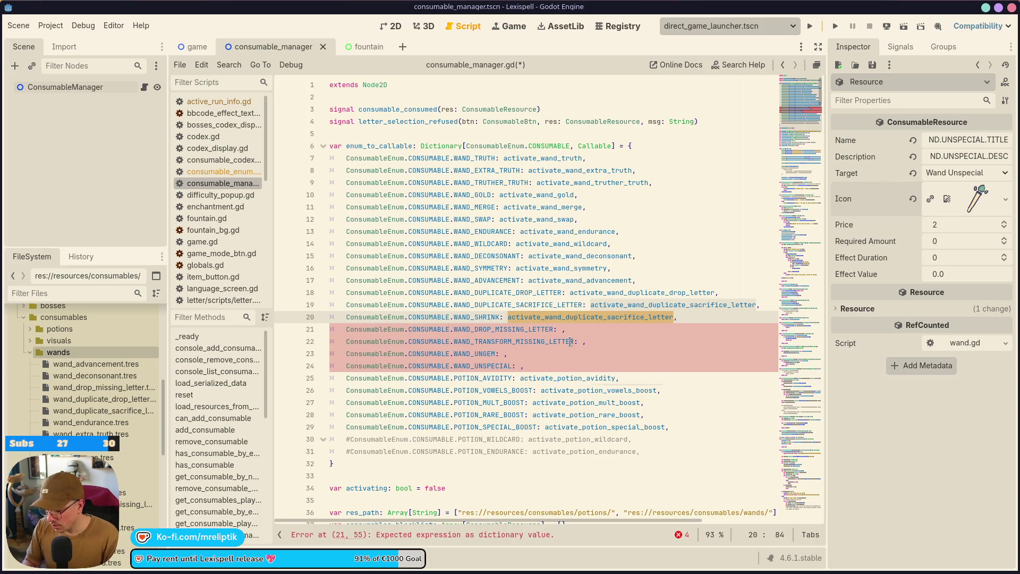
type("acti")
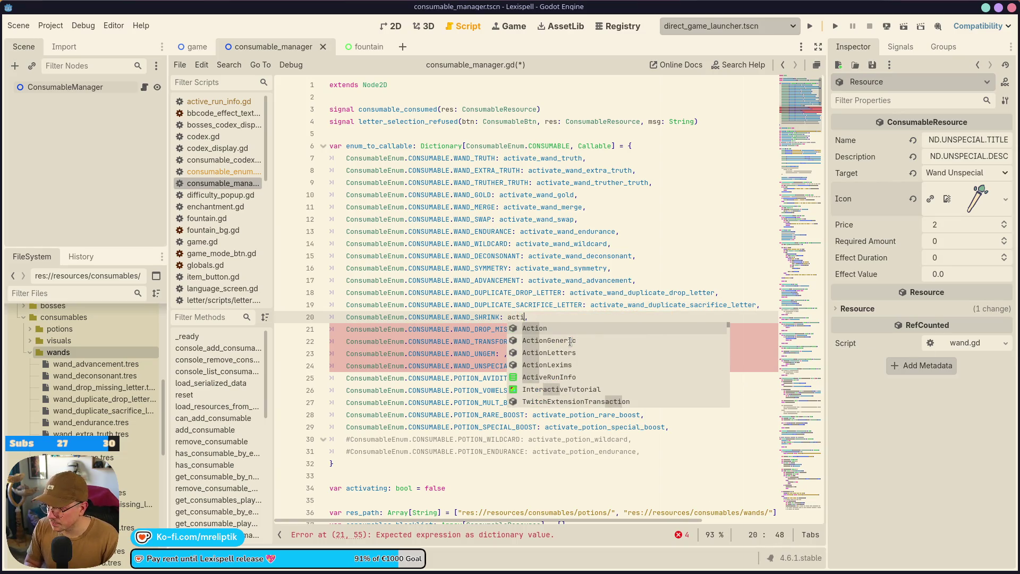
type("vate_wand_shri")
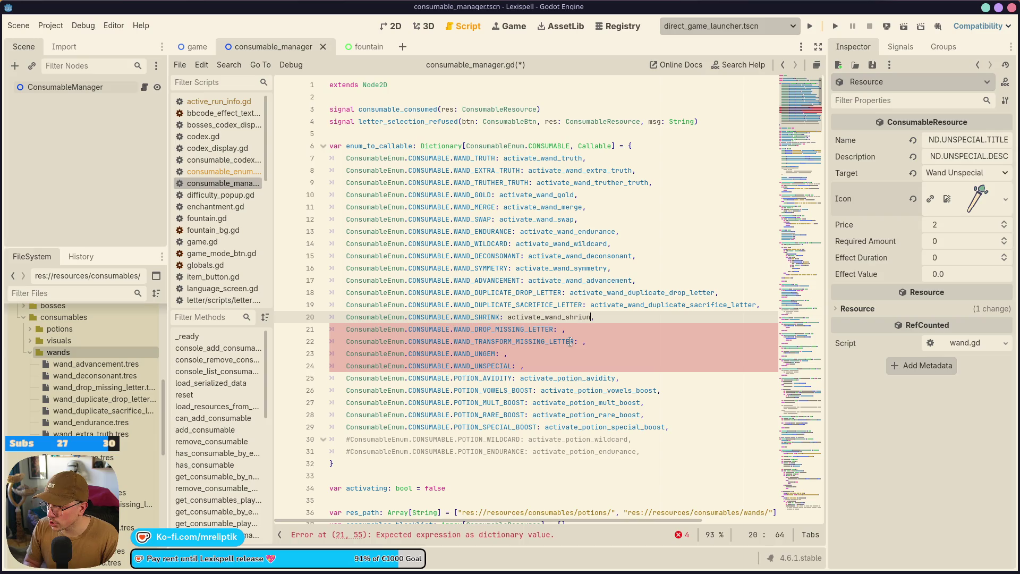
type("nk")
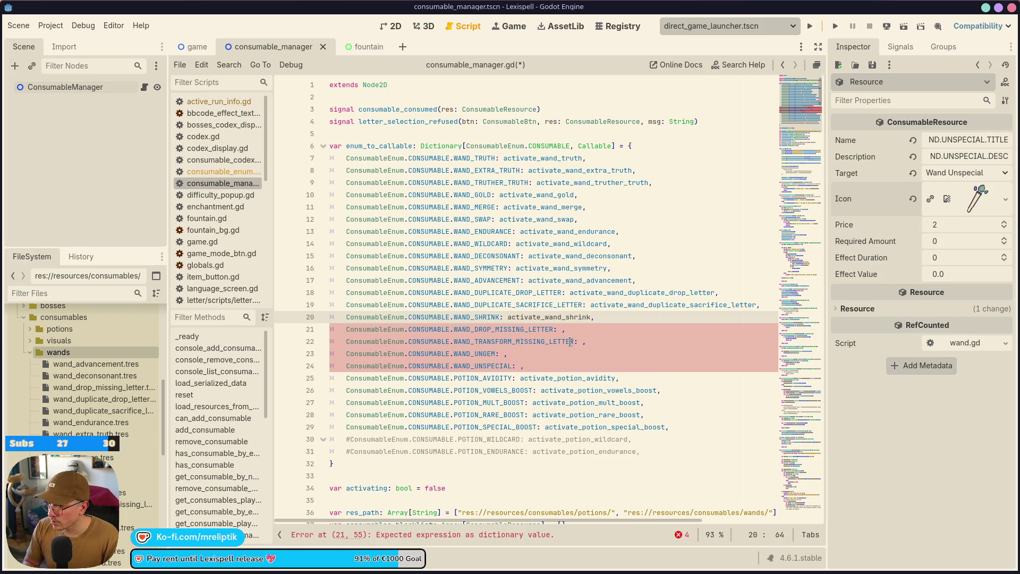
Step: Paste activate_wand_ onto lines 21–24 and complete line 21 as activate_wand_drop_missing_letter
double_click(567, 315)
key("ctrl+c")
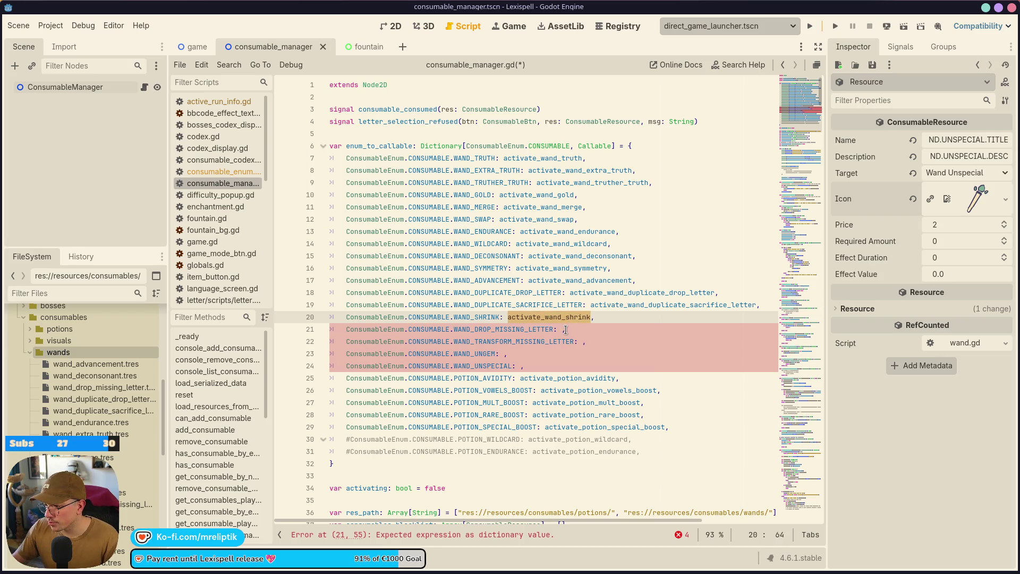
left_click(566, 330)
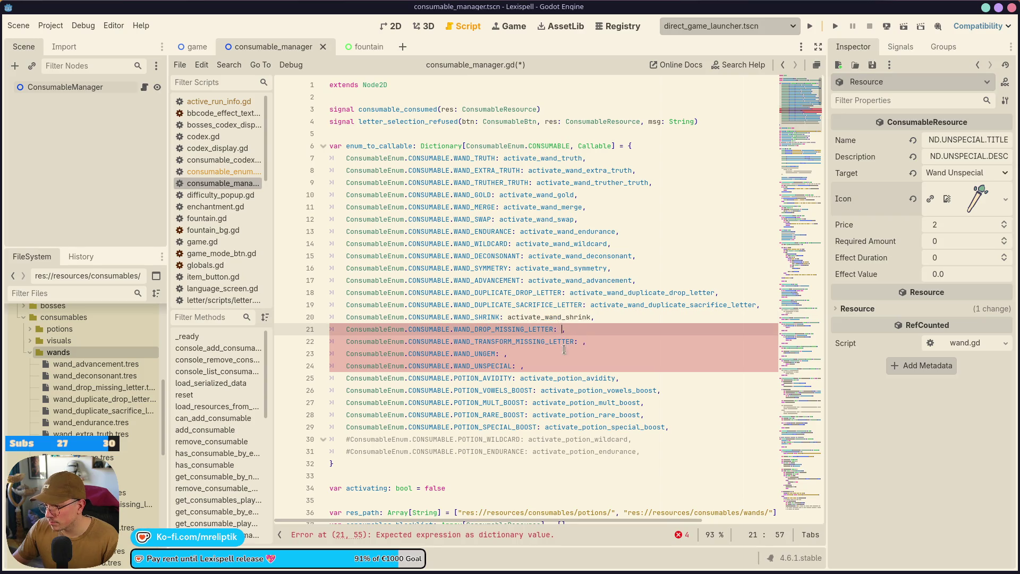
left_click(582, 344, "alt")
left_click(505, 354, "alt")
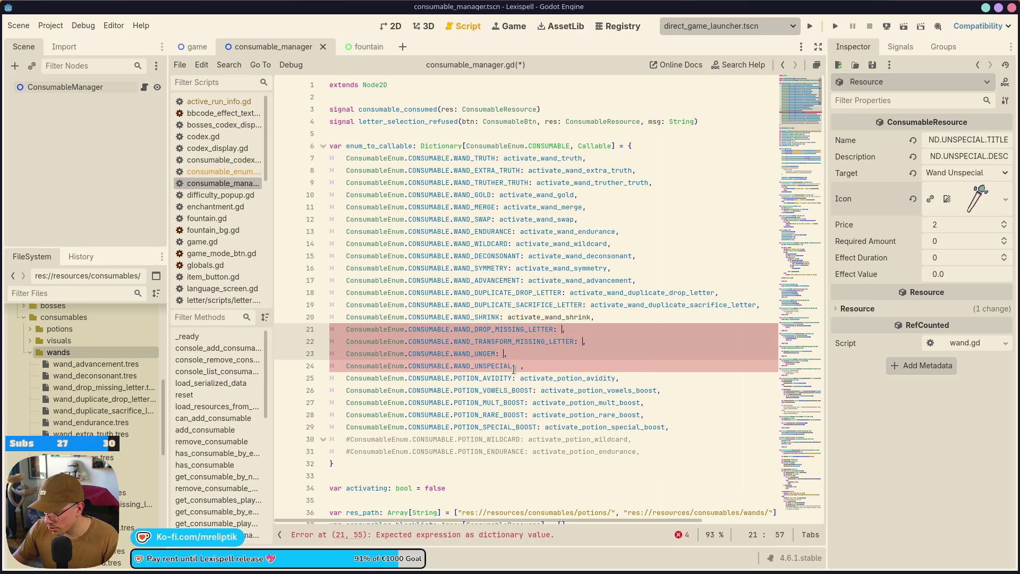
left_click(521, 367, "alt")
key("ctrl+v")
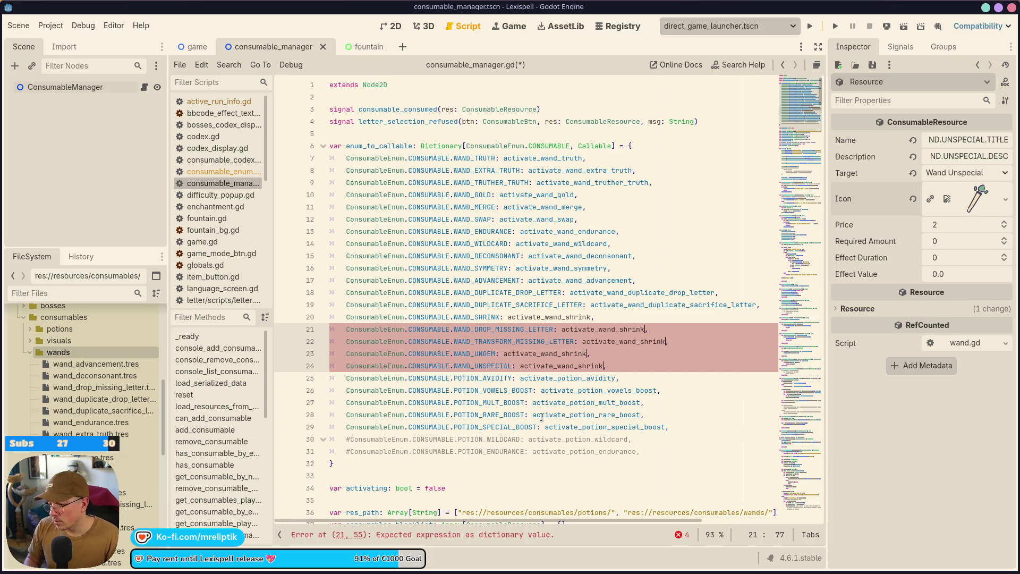
key("BackSpace")
key("BackSpace")
key("BackSpace")
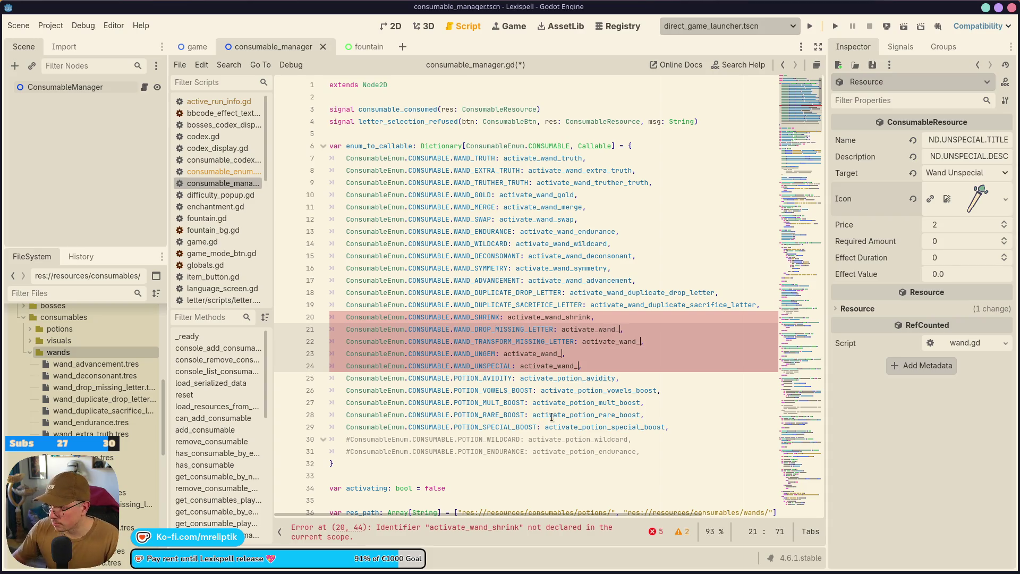
type("_")
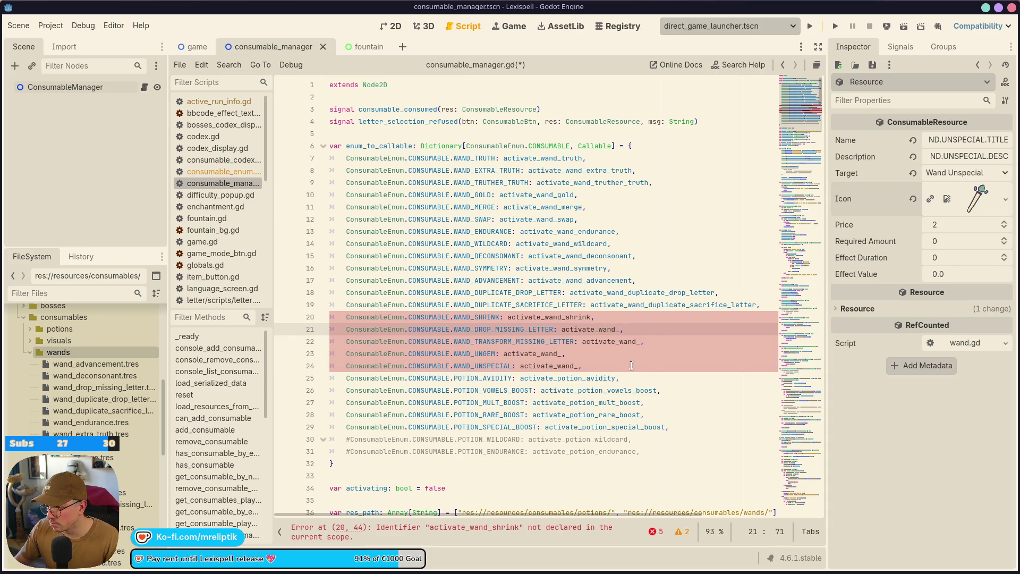
type("drop_mis")
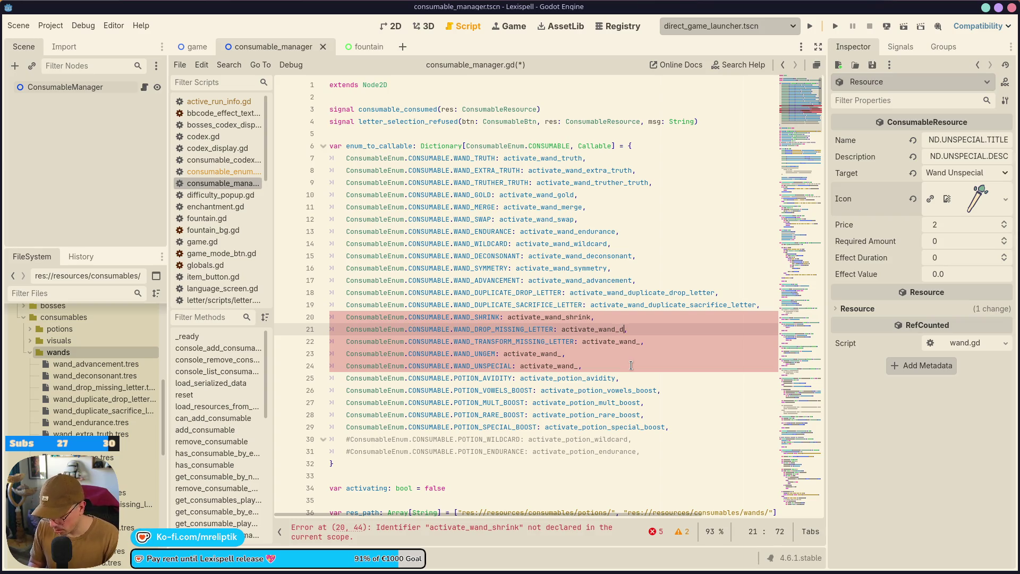
type("sing_letter")
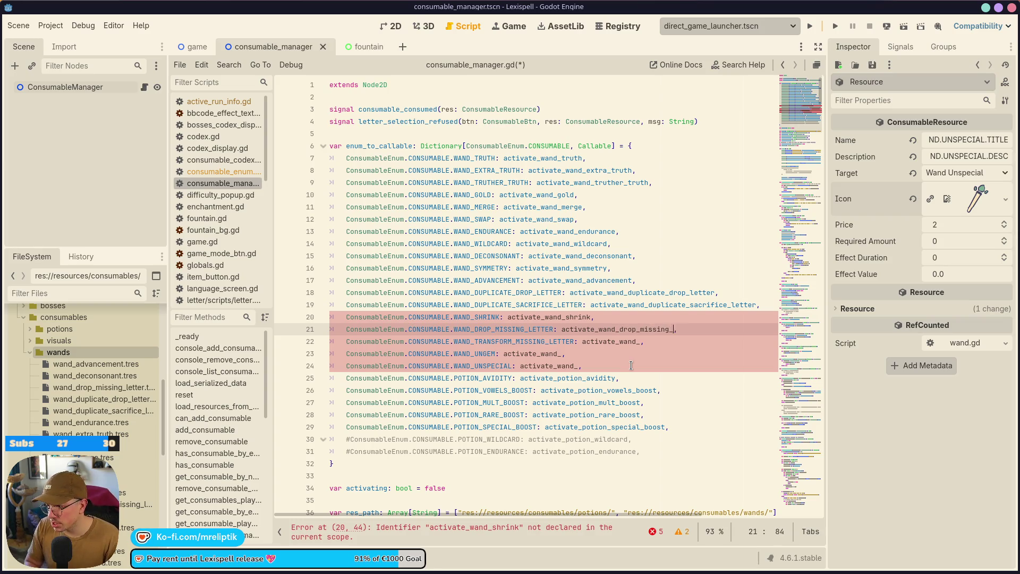
Step: Complete the callbacks as activate_wand_transform_missing_letter, activate_wand_ungem and activate_wand_unspecial, then save
key("Down")
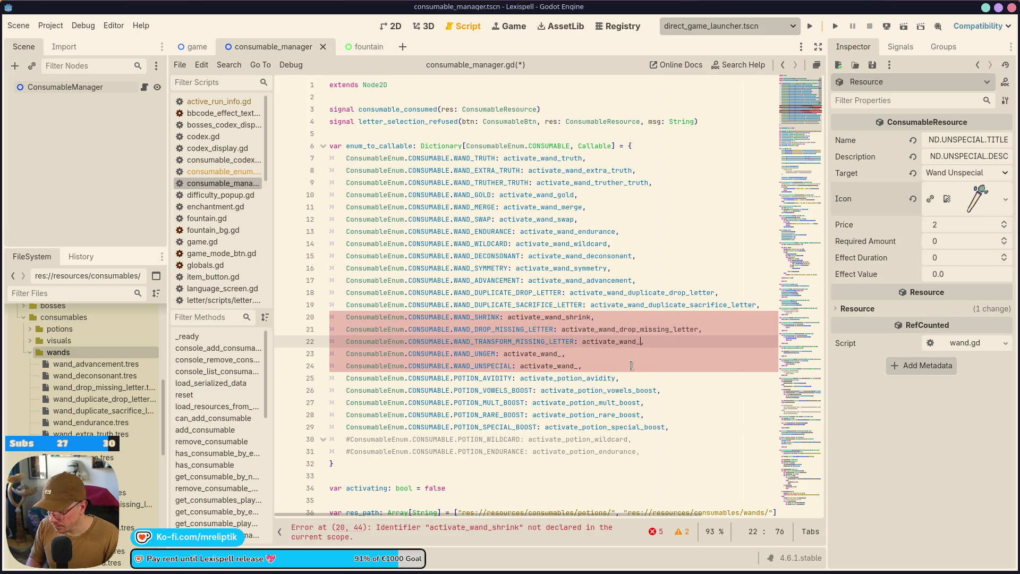
key("BackSpace")
type("t")
key("BackSpace")
type("_transfor")
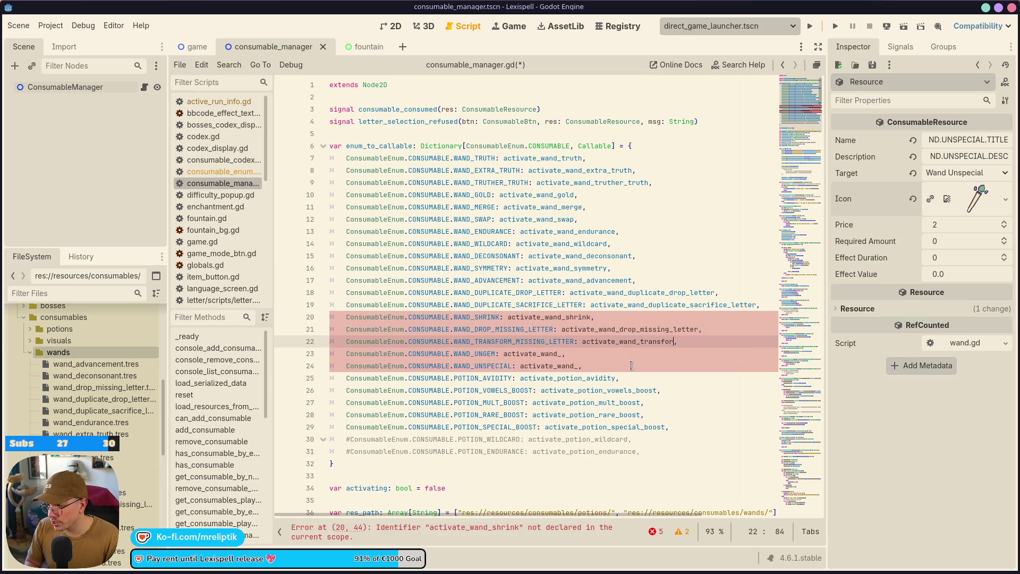
type("m_missing_lett")
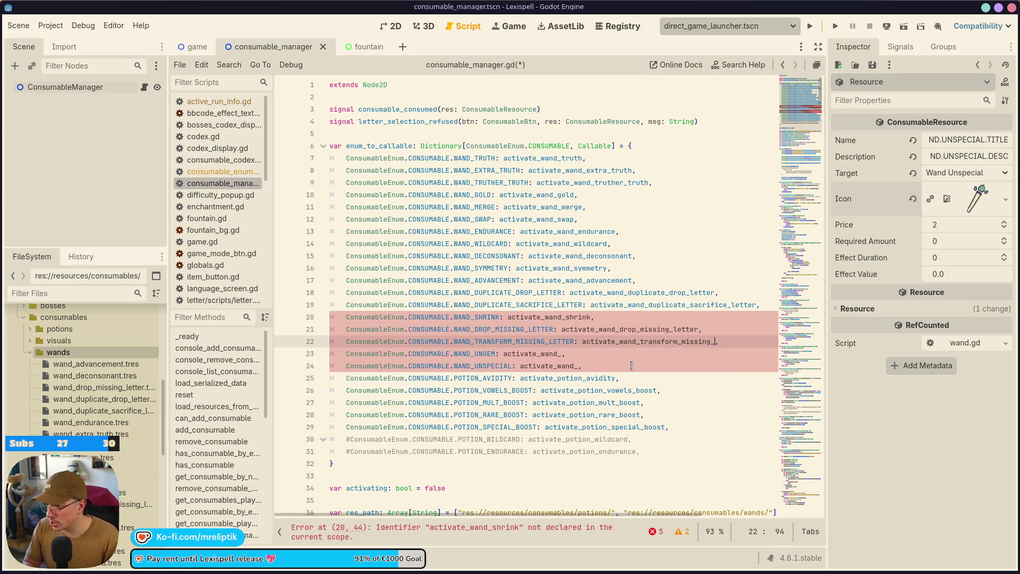
type("er")
key("Down")
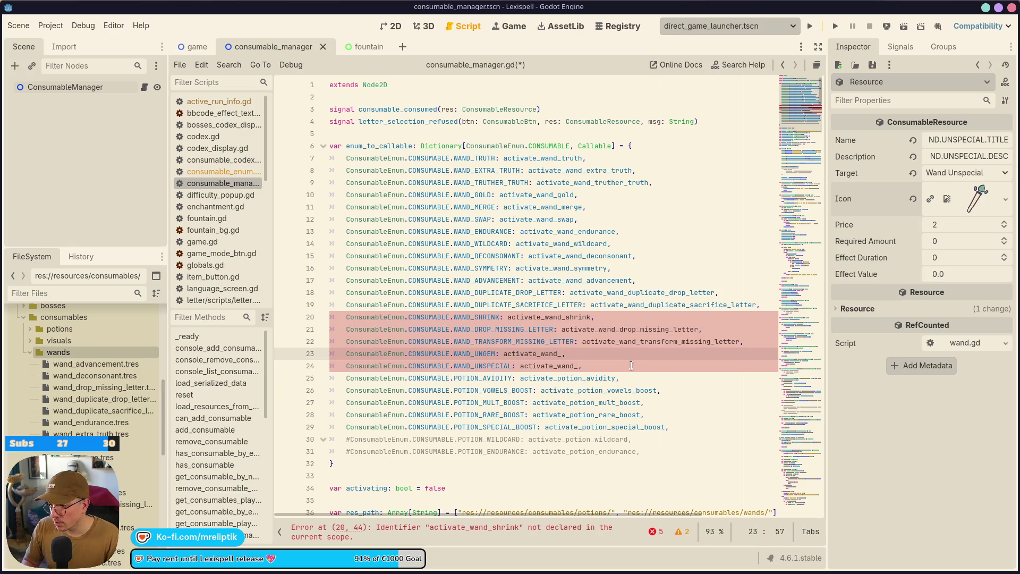
type("unge")
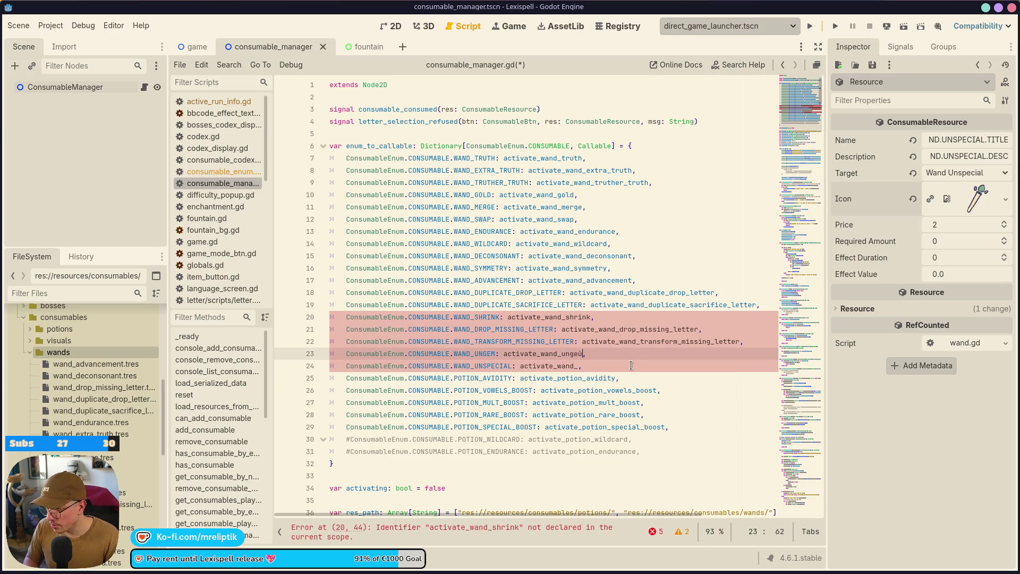
type("m")
key("Down")
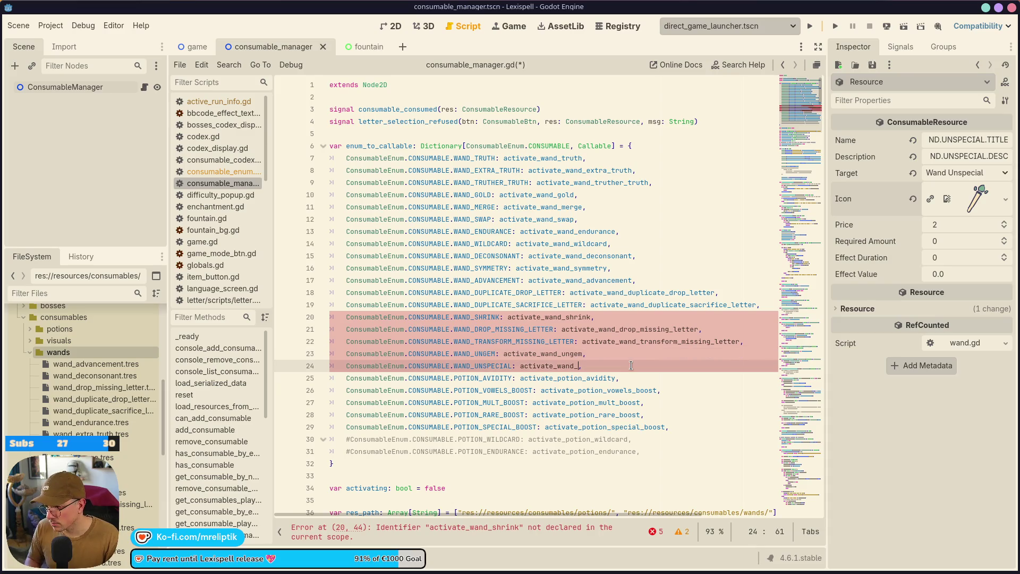
type("unspecial")
key("ctrl+s")
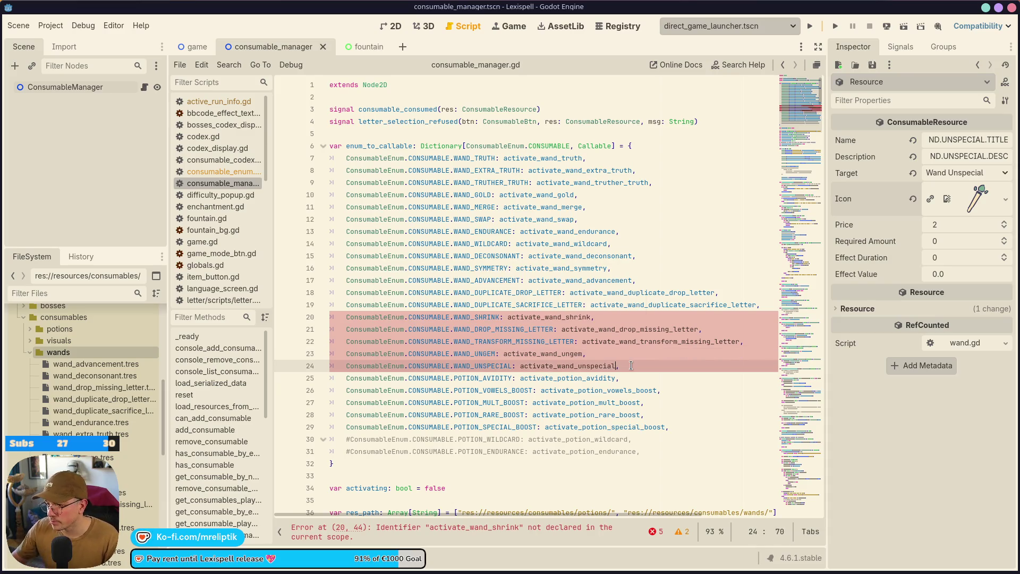
Step: Multi-select and copy all five activate_wand_ function names from lines 20–24
left_click_drag(577, 355, 521, 329)
left_click(597, 320)
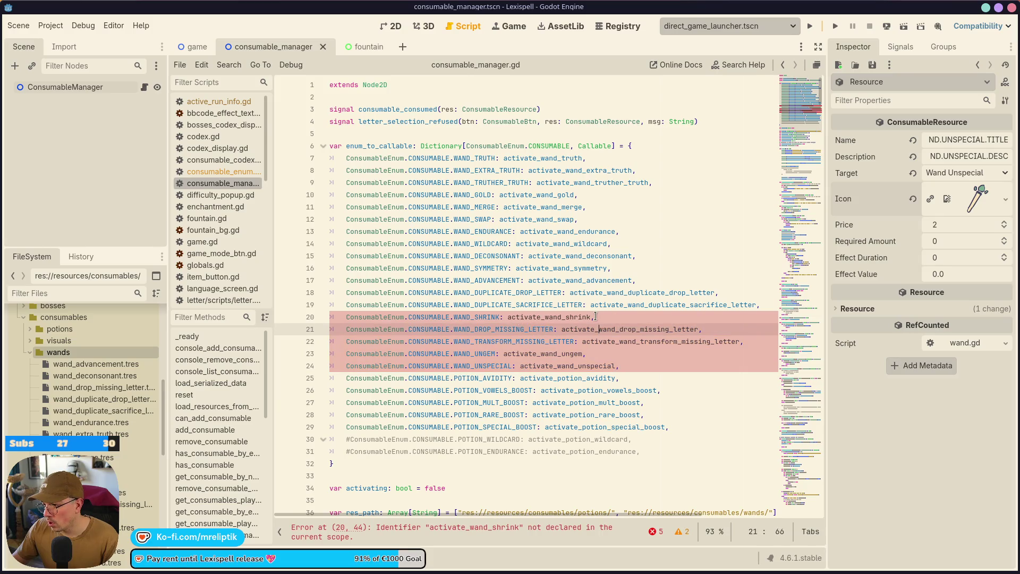
left_click(566, 317)
left_click(614, 330, "alt")
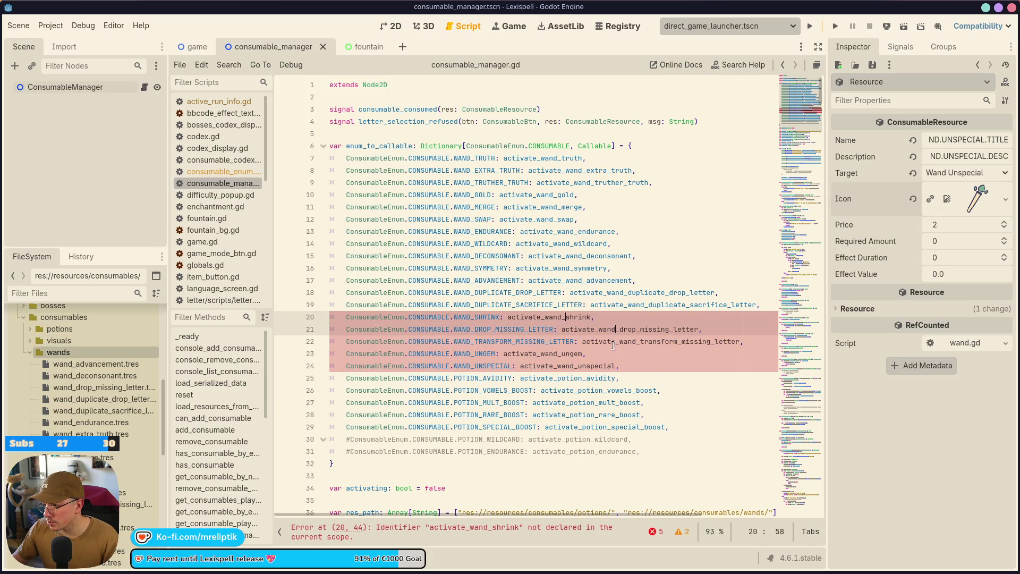
left_click(612, 342, "alt")
left_click(578, 354, "alt")
left_click(575, 366, "alt")
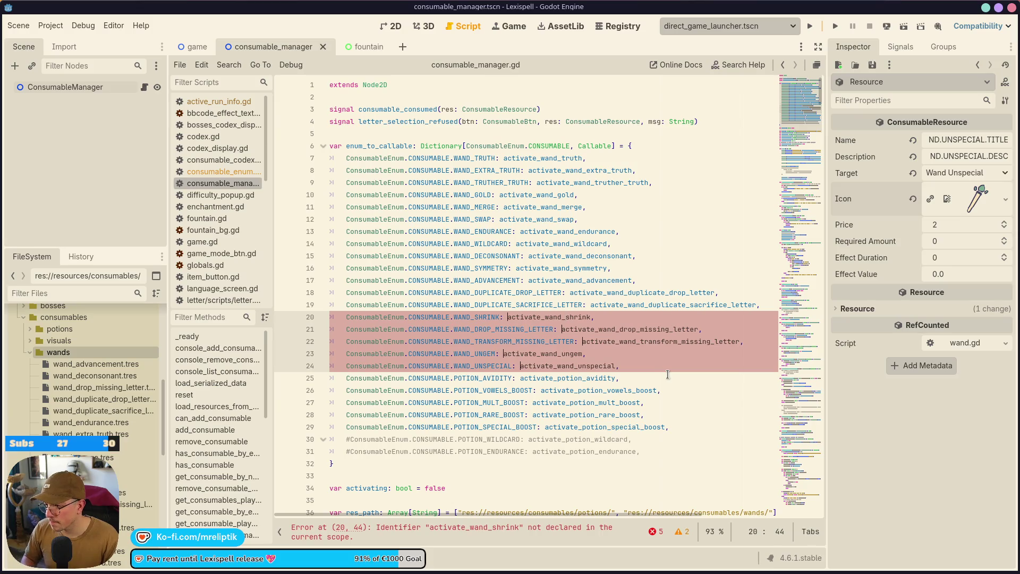
key("ctrl+d")
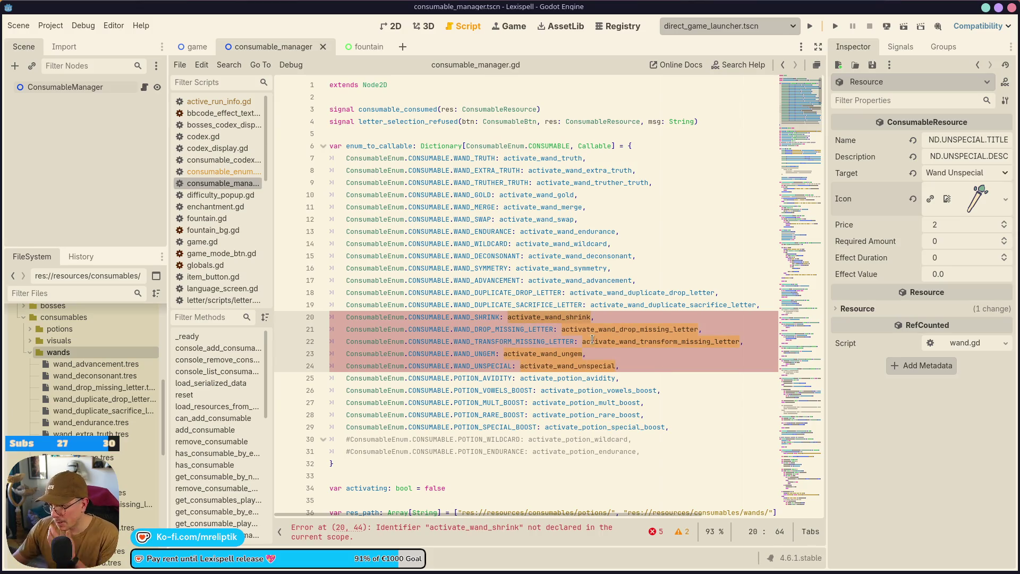
left_click(580, 306)
left_click(637, 307, "ctrl")
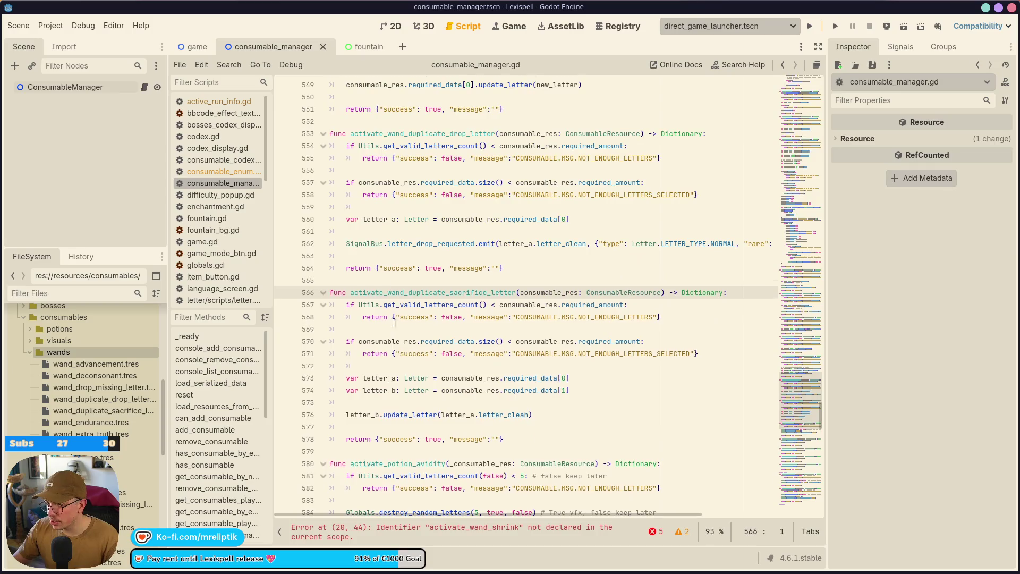
Step: Paste the five function names on new lines after activate_wand_duplicate_sacrifice_letter
scroll(478, 343, "down", 3)
left_click(366, 343)
key("Return")
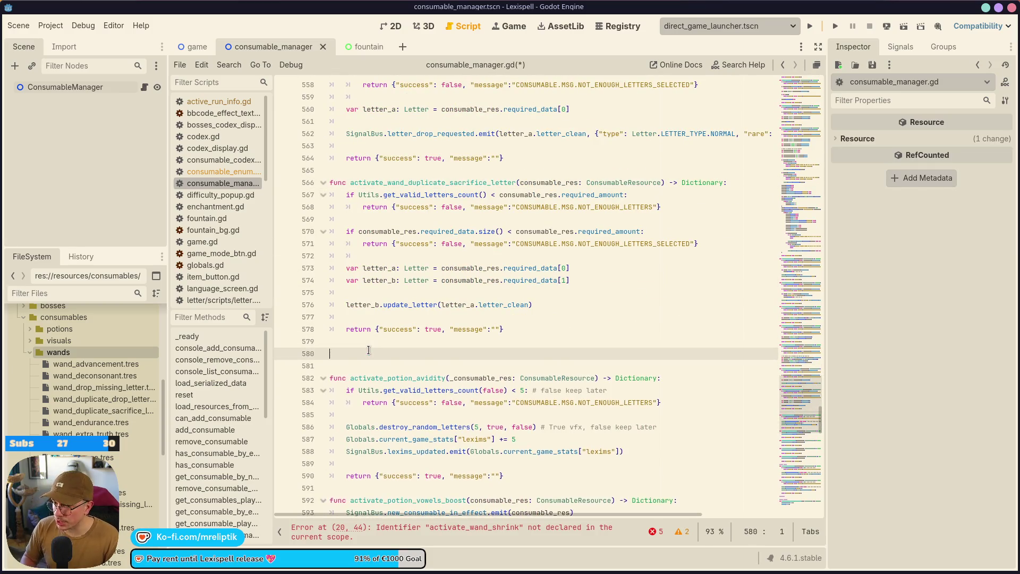
type("activate_wand_shrink activate_wand_drop_missing_letter activate_wand_transform_missing_letter activate_wand_ungem activate_wand_unspecial")
Step: Turn lines 580–584 into 'func name()' headers for the five new wand functions
left_click(345, 354)
left_click(344, 366, "alt")
left_click(344, 378, "alt")
left_click(344, 390, "alt")
left_click(344, 402, "alt")
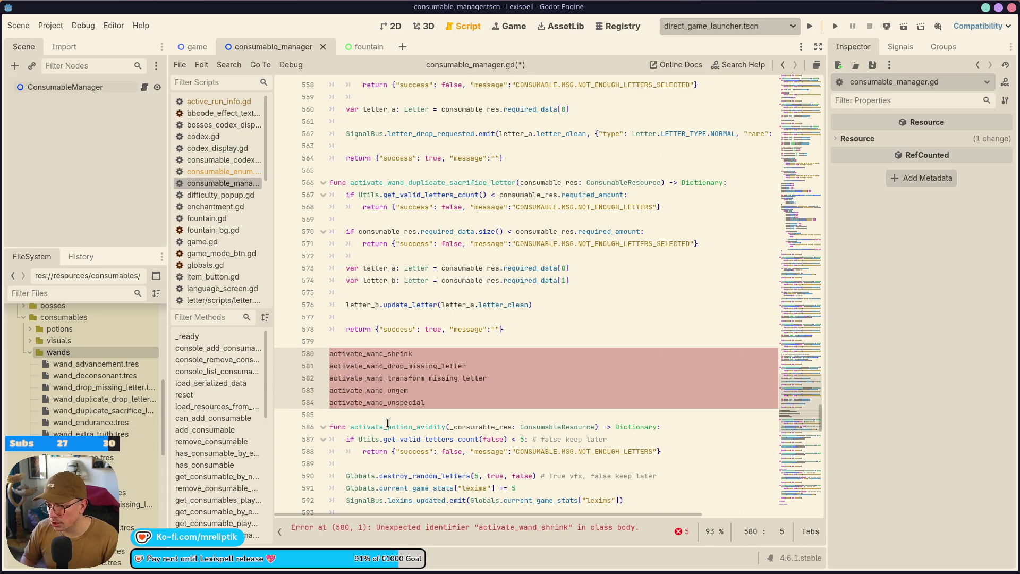
type("func (")
key("ctrl+Left")
key("BackSpace")
key("End")
type("(")
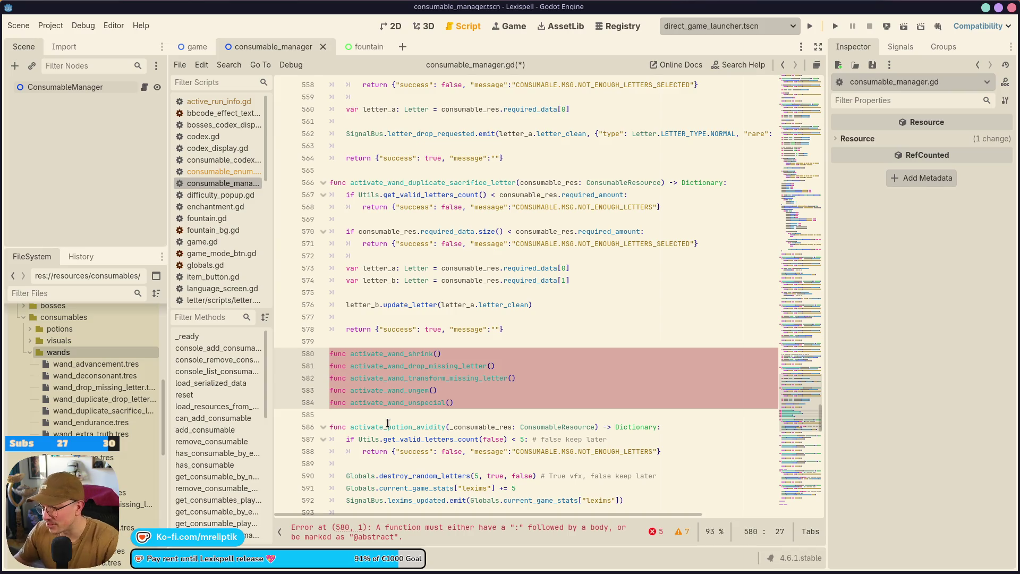
Step: Finish the last wand header with a Dictionary return type and a pass body, then save
type("consumable_res:")
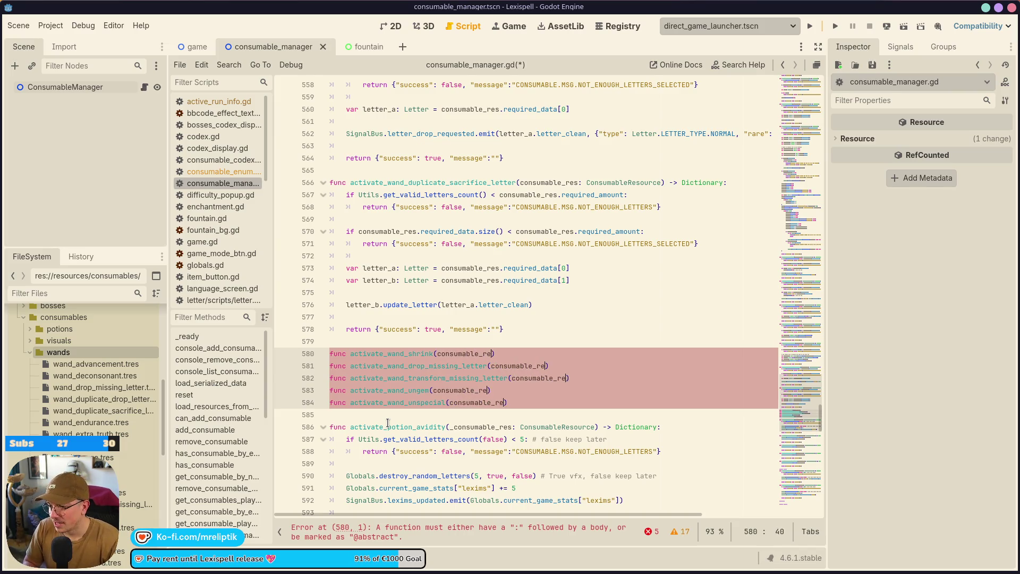
type(" Consumable")
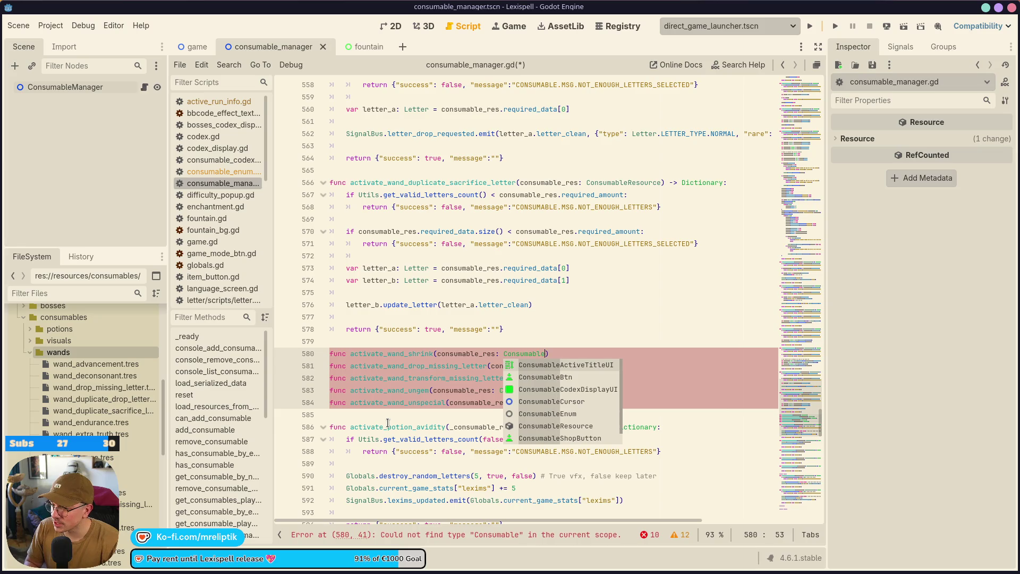
type("Resource) ")
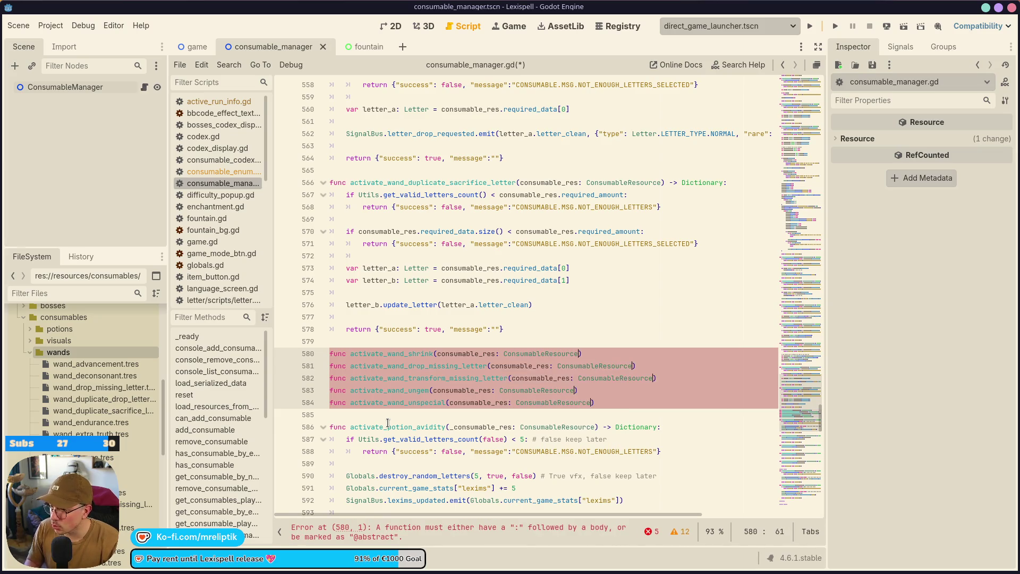
type("-> Dici")
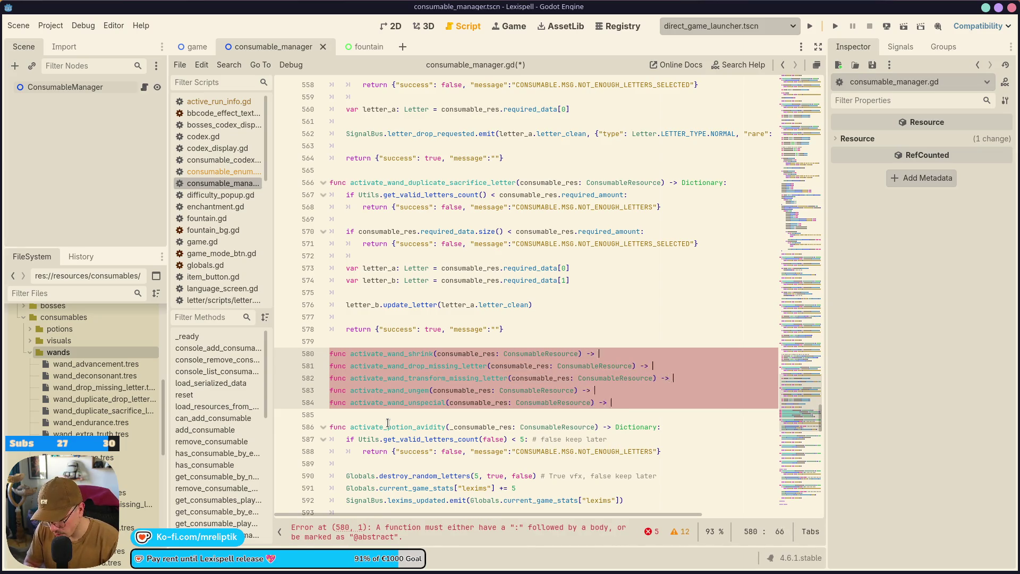
key("BackSpace")
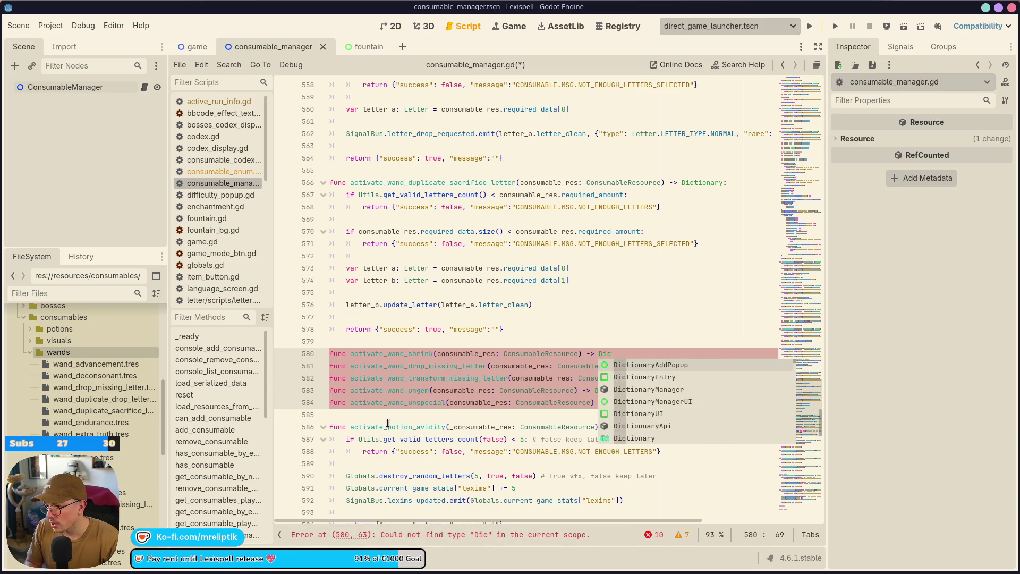
type("tionary")
key("Down")
key("Down")
key("Down")
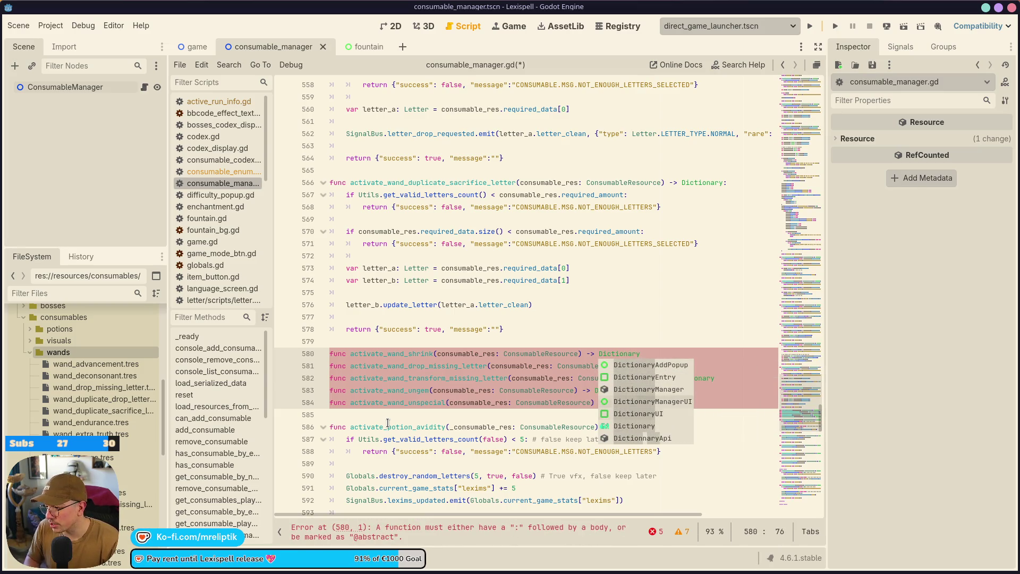
key("Return")
key("Return")
type("pass")
key("ctrl+s")
Step: Paste the duplicate-sacrifice check block over the pass in the shrink and drop-missing-letter stubs
left_click(436, 334)
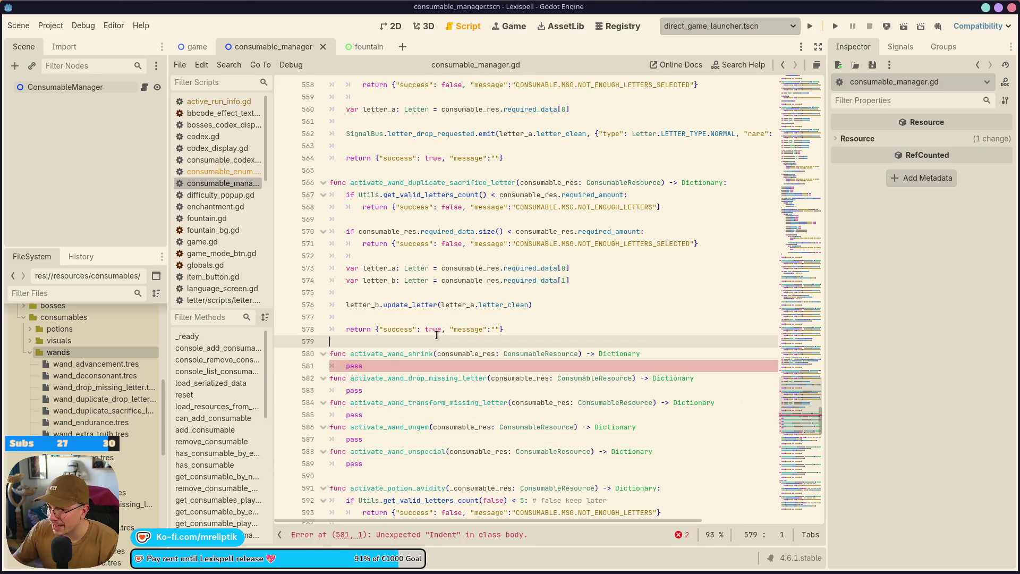
mouse_move(515, 333)
left_mouse_down()
mouse_move(361, 228)
mouse_move(347, 195)
left_mouse_up()
key("ctrl+c")
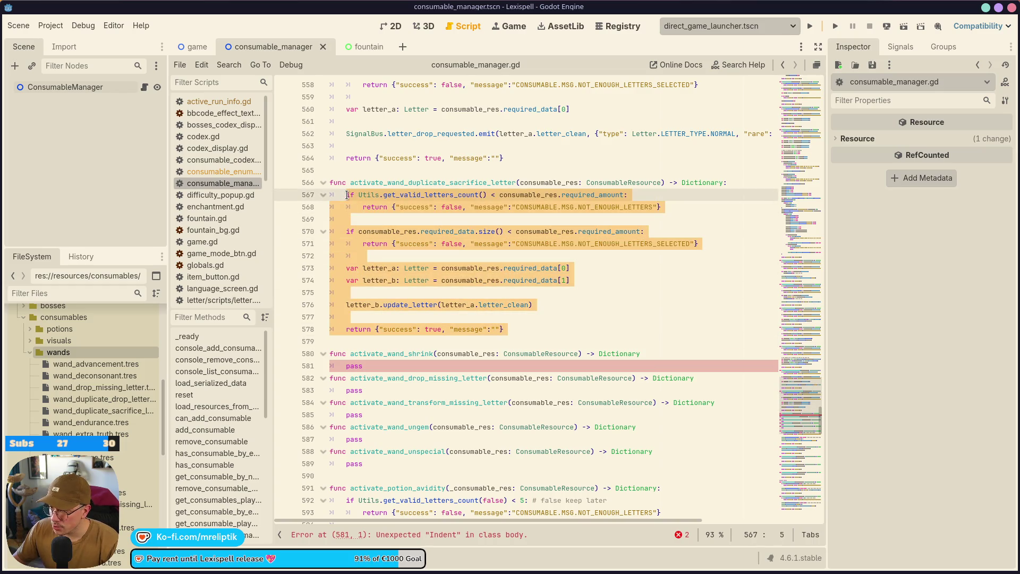
left_click(390, 390)
left_click(373, 364)
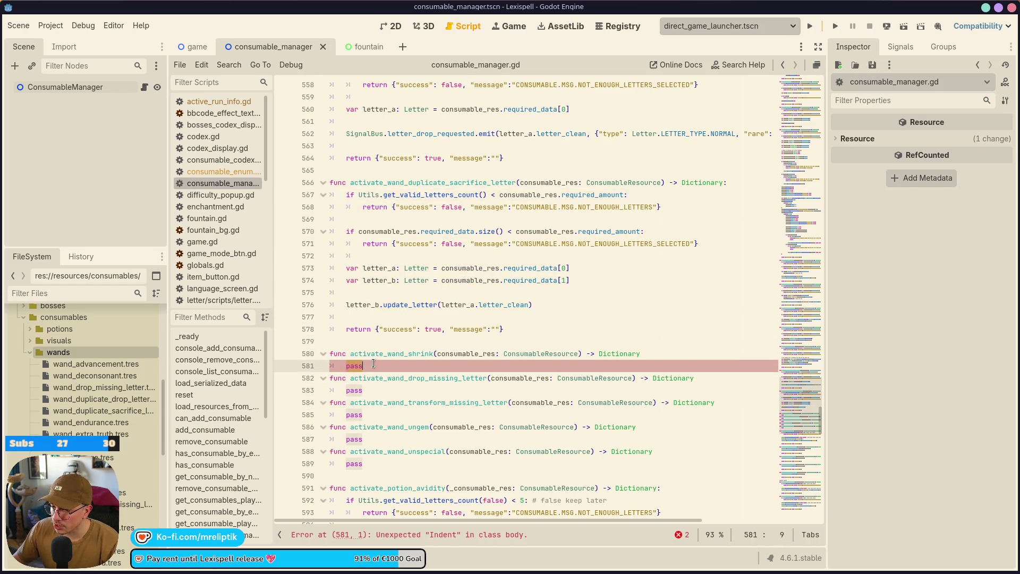
key("ctrl+v")
scroll(374, 363, "down", 6)
left_click(373, 313)
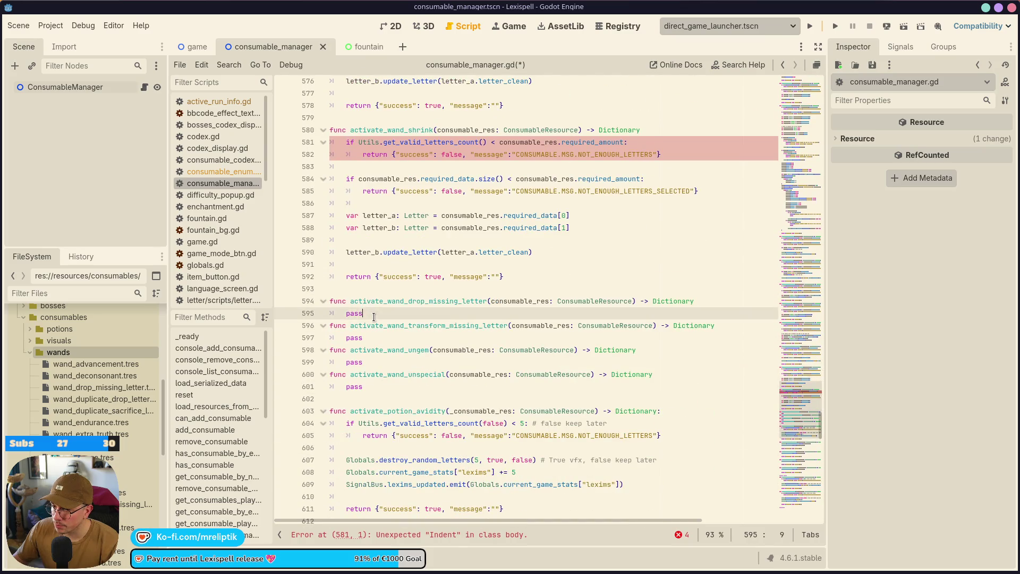
double_click(373, 315)
key("ctrl+v")
Step: Paste the check block into the transform-missing-letter, ungem and unspecial stubs together using multi-carets, and save
scroll(377, 308, "down", 6)
left_click(381, 264)
left_click(378, 285)
left_click(378, 264, "alt")
left_click(375, 314, "alt")
key("ctrl+shift+Left")
key("ctrl+v")
key("ctrl+s")
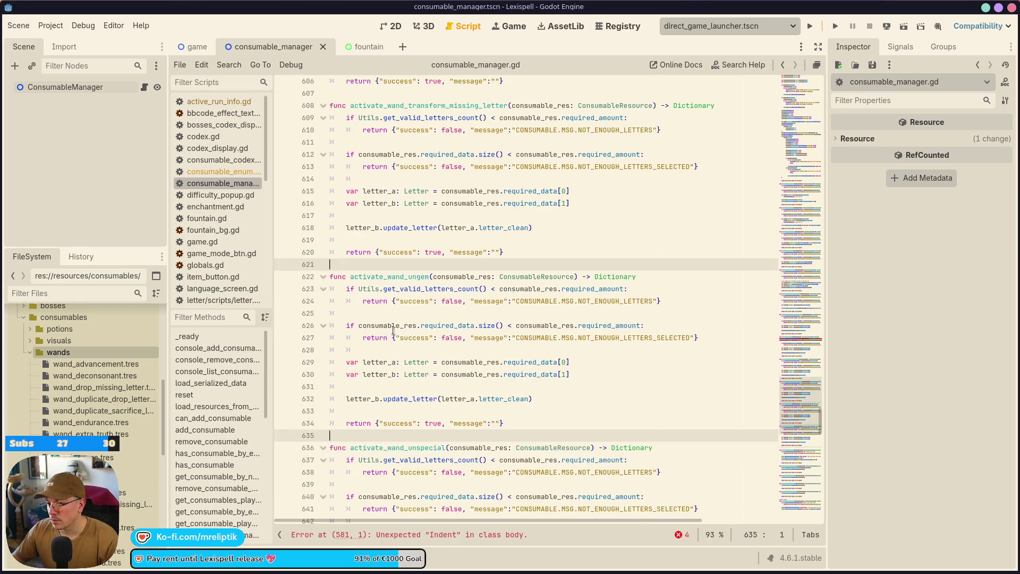
Step: Add a TODO comment above the unspecial function and save
scroll(377, 372, "down", 3)
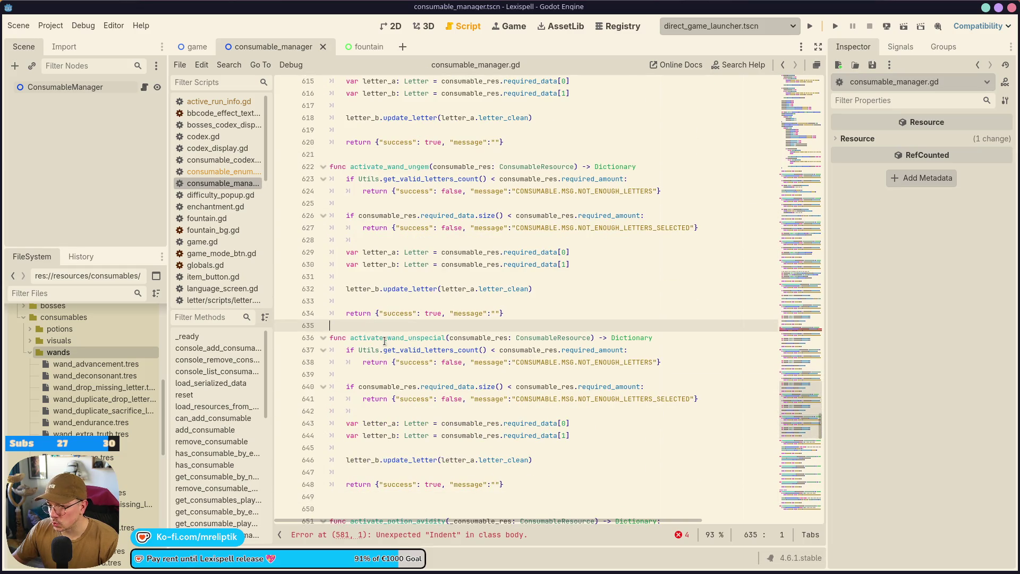
type("#TODO")
key("ctrl+s")
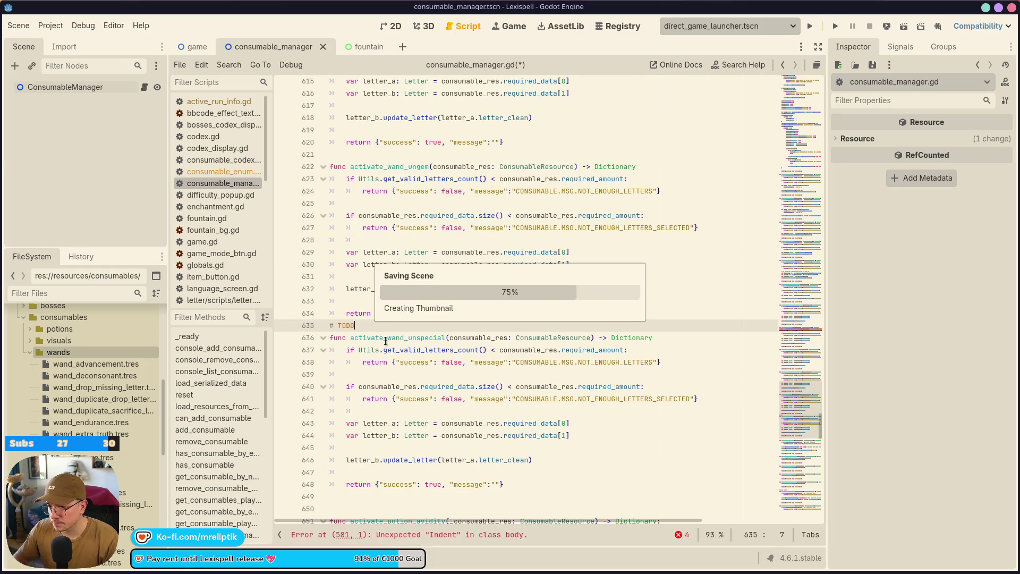
Step: Place a copy of the # TODO line above the ungem, transform-missing-letter, drop-missing-letter and shrink functions, then save
key("ctrl+alt+Down")
key("alt+Up")
key("alt+Up")
key("alt+Up")
key("alt+Up")
key("alt+Up")
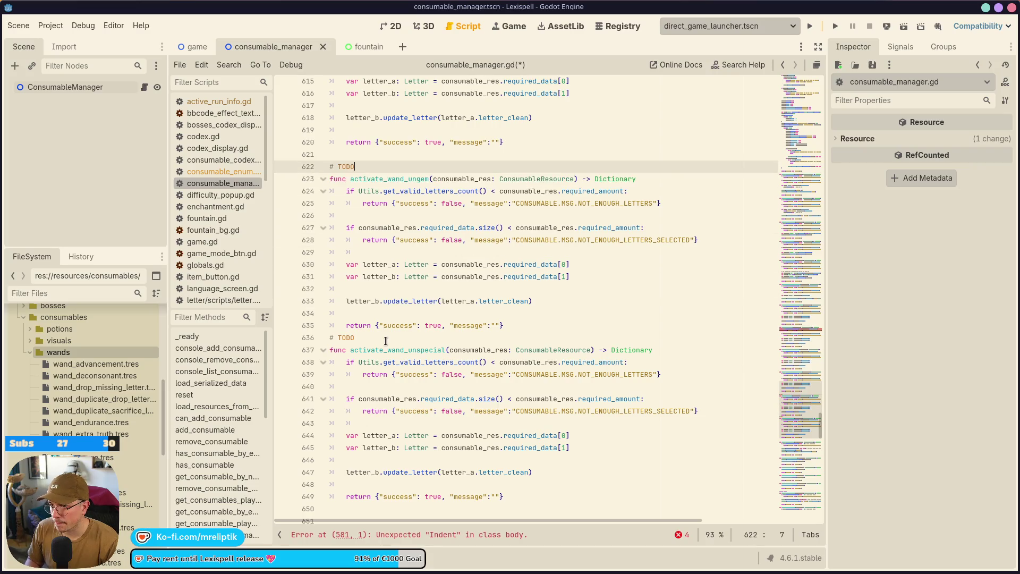
key("ctrl+alt+Down")
key("alt+Up")
key("alt+Up")
key("alt+Up")
key("alt+Up")
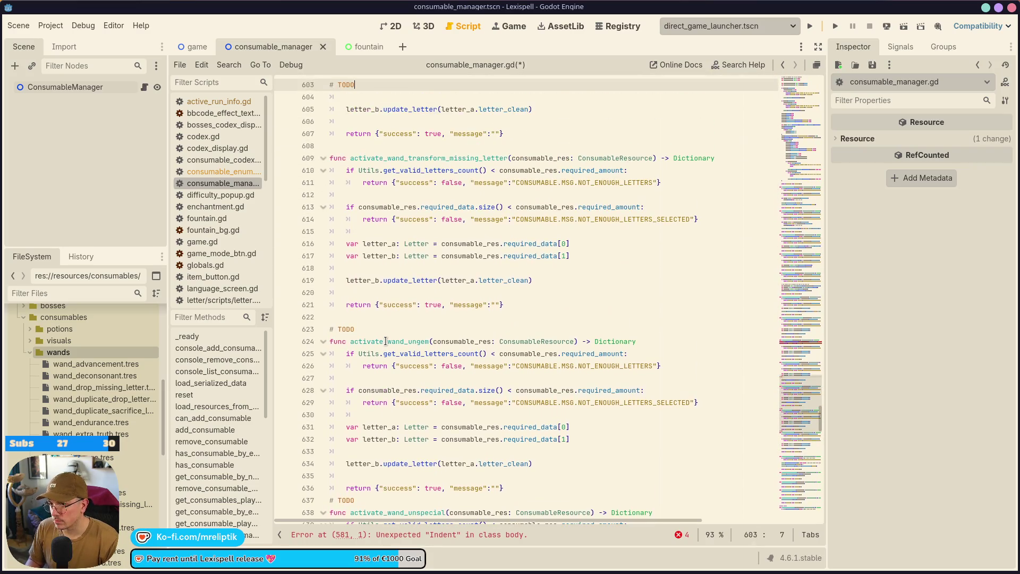
key("ctrl+alt+Down")
key("alt+Up")
key("alt+Up")
key("alt+Up")
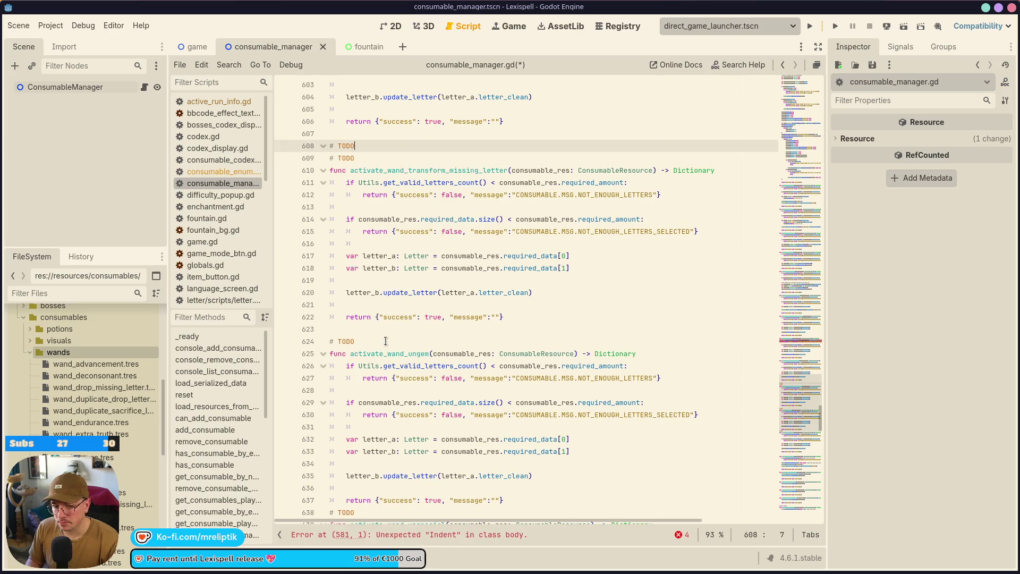
key("alt+Down")
key("alt+Down")
key("alt+Down")
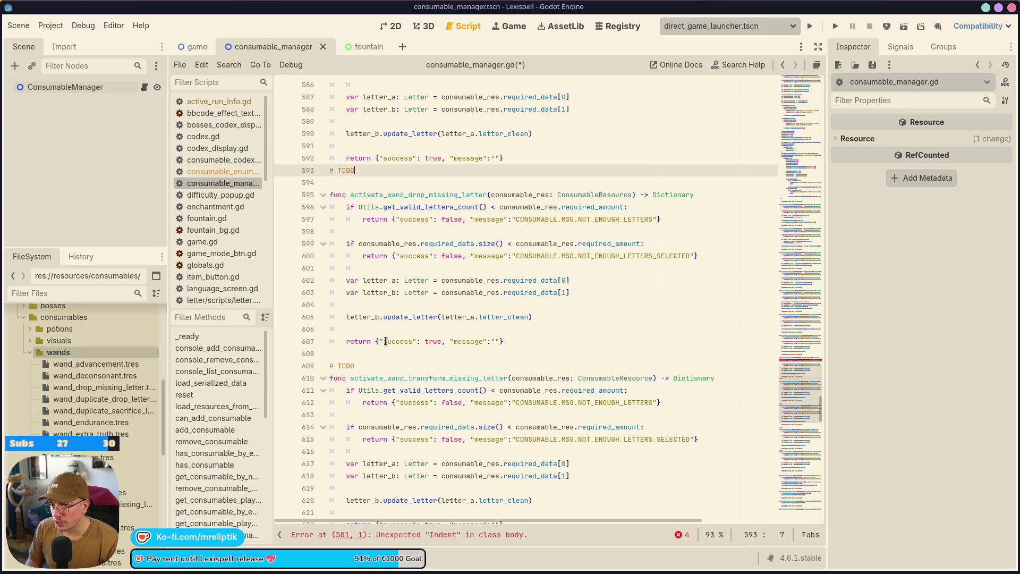
key("ctrl+alt+Down")
key("alt+Up")
key("alt+Up")
key("alt+Up")
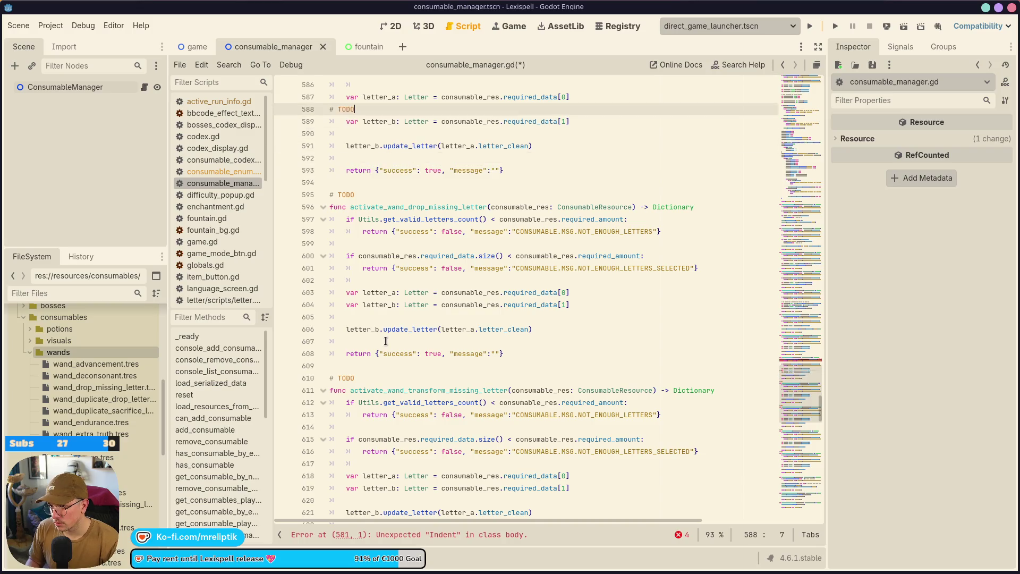
key("alt+Down")
key("alt+Down")
key("alt+Down")
key("ctrl+s")
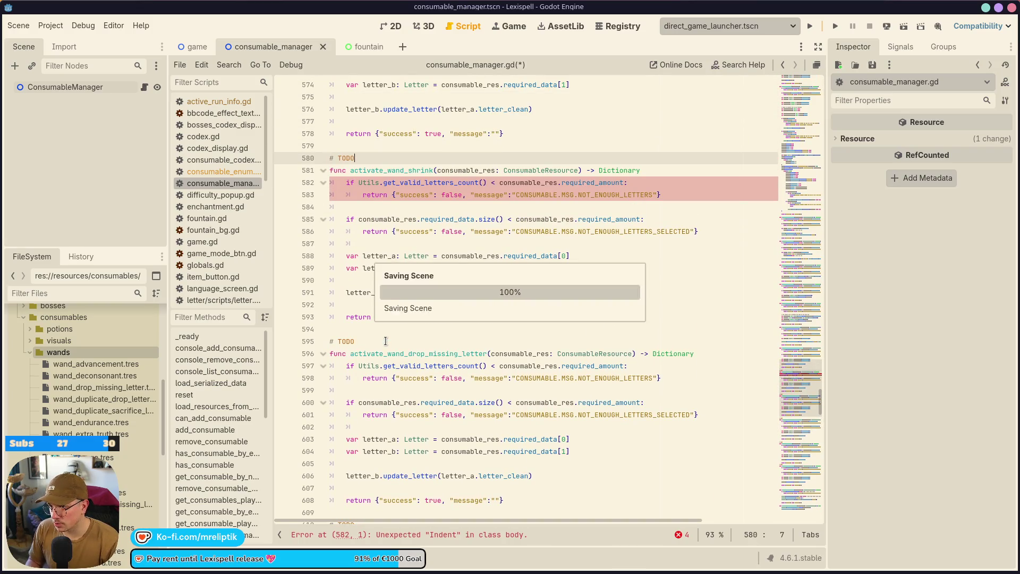
left_click(480, 231)
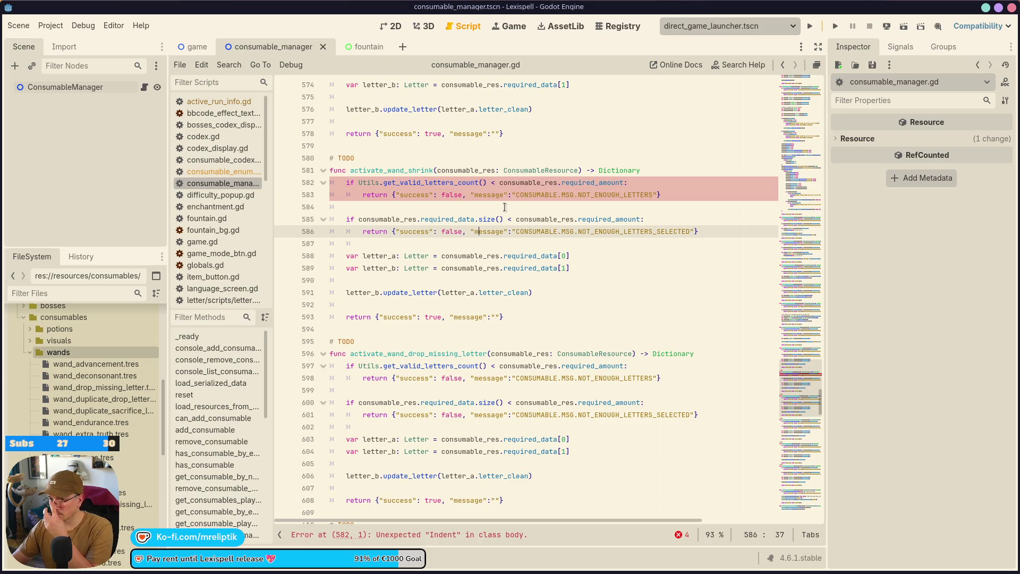
Step: Inspect the line flagged for unexpected indent and the indentation of the return line below it
left_click(346, 182)
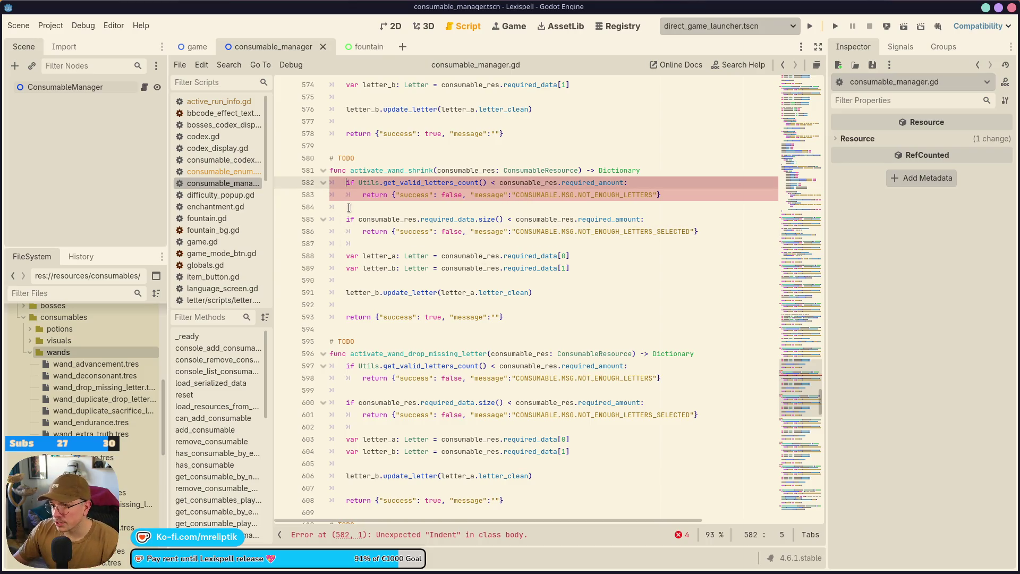
scroll(372, 202, "up", 2)
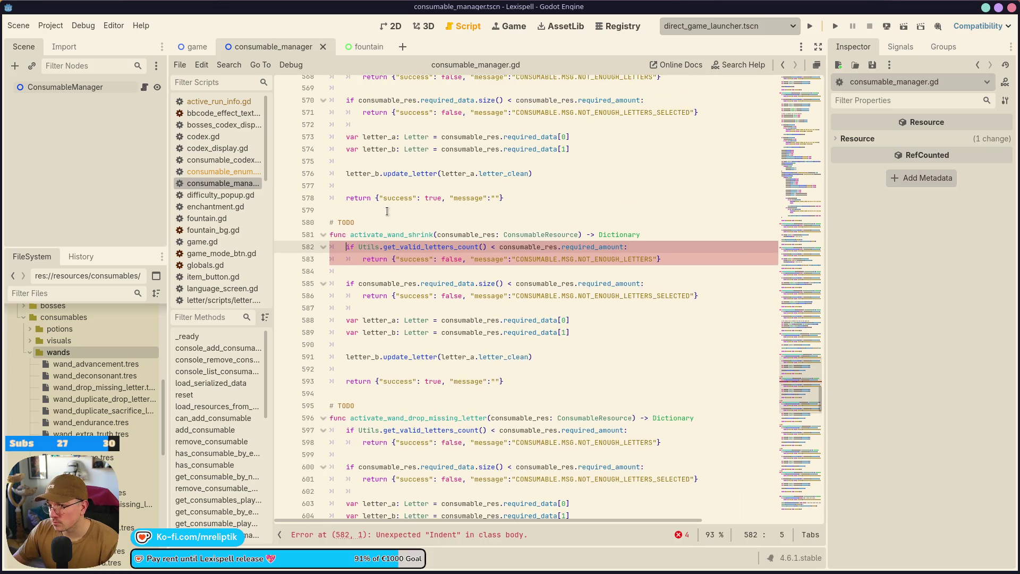
left_click(358, 268)
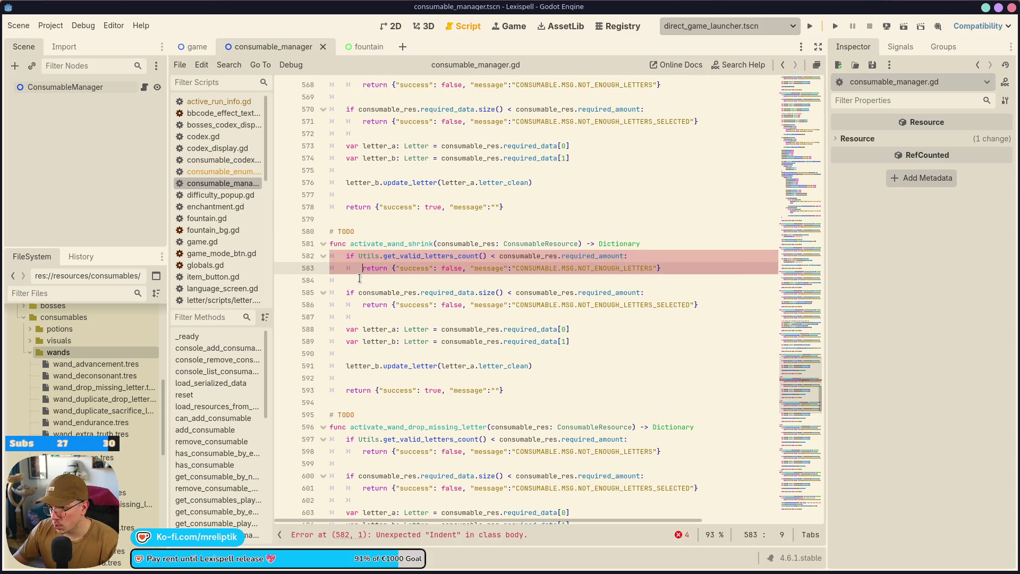
Step: Append ':' to the shrink, drop-missing-letter, transform-missing-letter, ungem and unspecial headers in one multi-caret edit
left_click(655, 245)
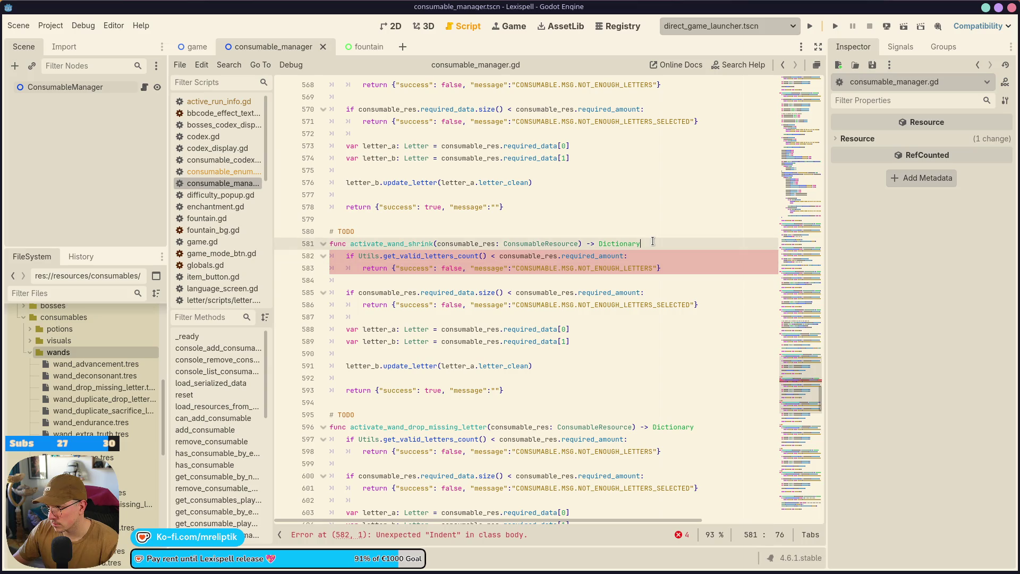
scroll(655, 244, "down", 2)
left_click(719, 353, "alt")
scroll(644, 362, "down", 1)
scroll(643, 363, "down", 3)
left_click(726, 391, "alt")
scroll(652, 385, "down", 4)
left_click(648, 390, "alt")
scroll(638, 386, "down", 4)
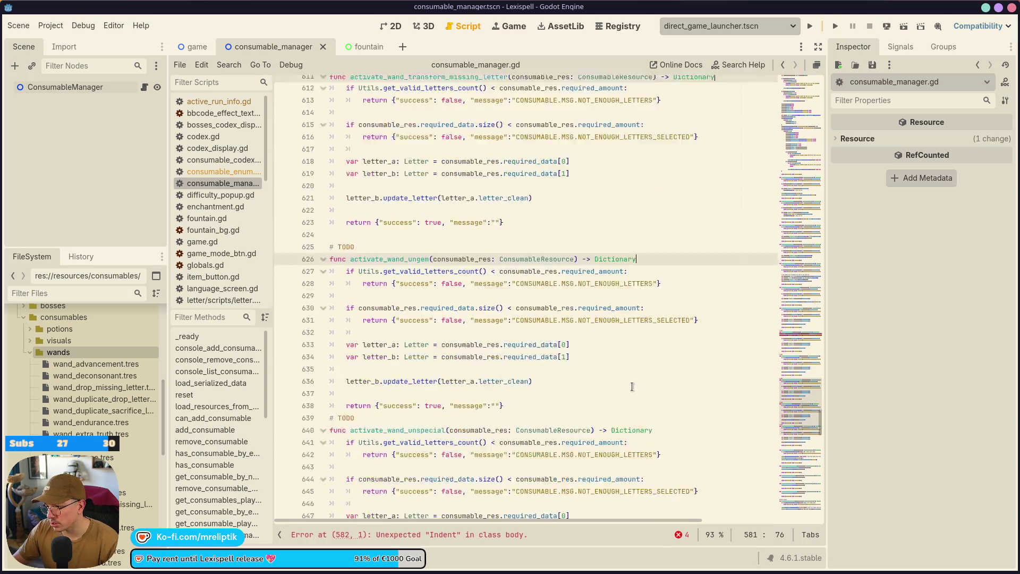
left_click(674, 380, "alt")
scroll(616, 383, "down", 4)
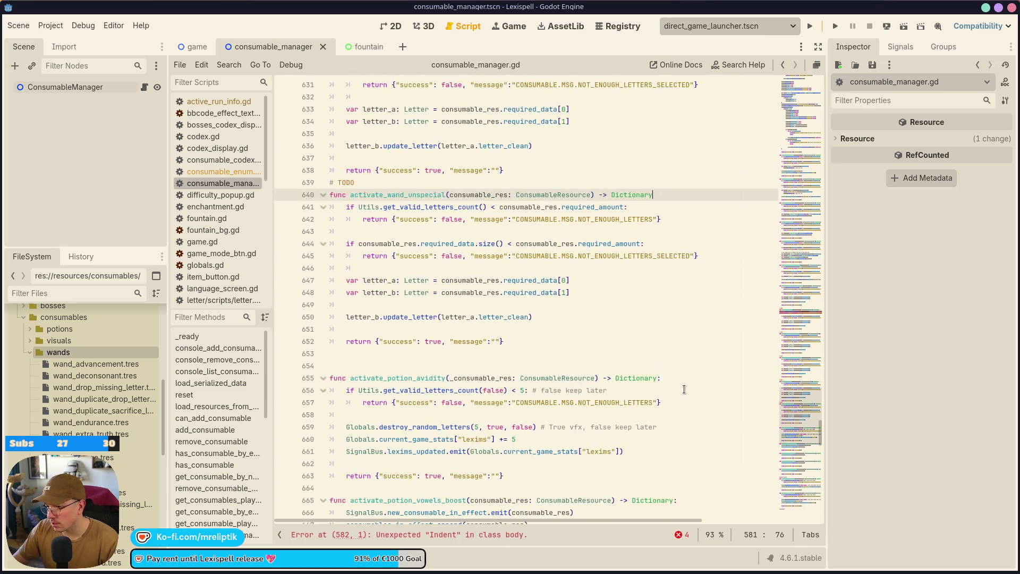
type(":")
scroll(497, 401, "up", 14)
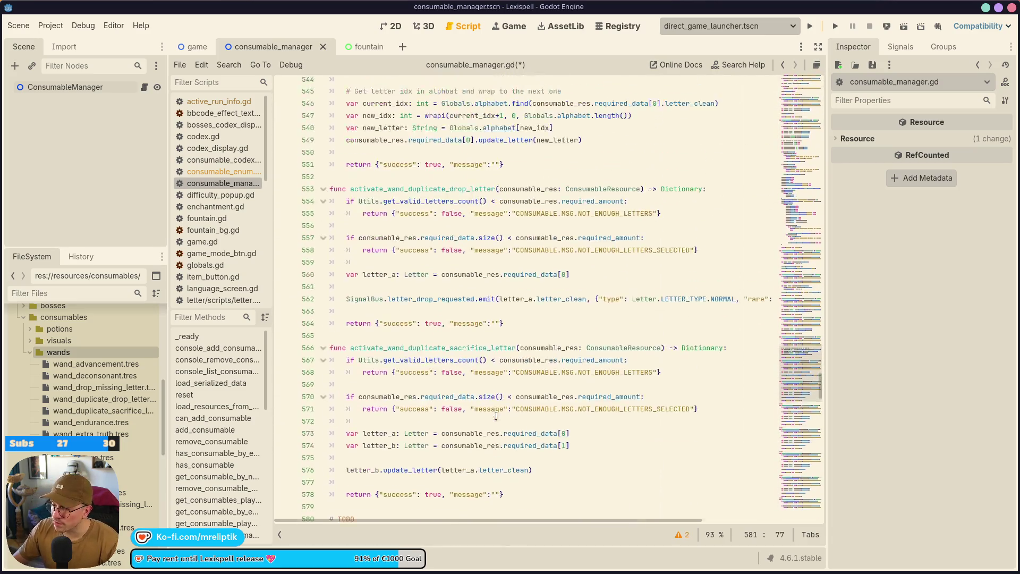
Step: Save, then collapse the activate_wand_truther_truth, extra_truth and truth functions
left_click(545, 360)
key("ctrl+s")
scroll(533, 377, "up", 3)
scroll(534, 377, "down", 3)
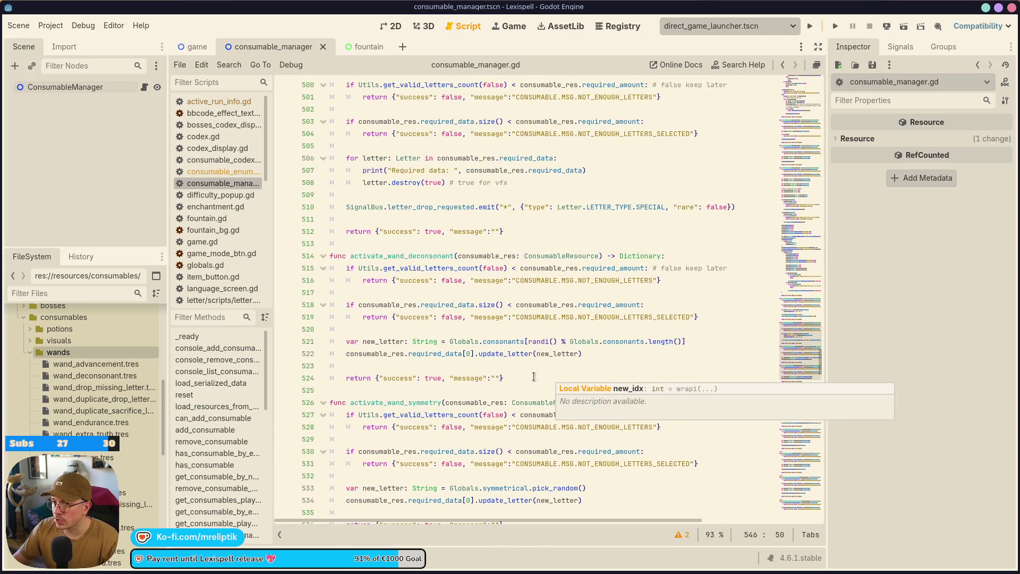
scroll(433, 307, "up", 20)
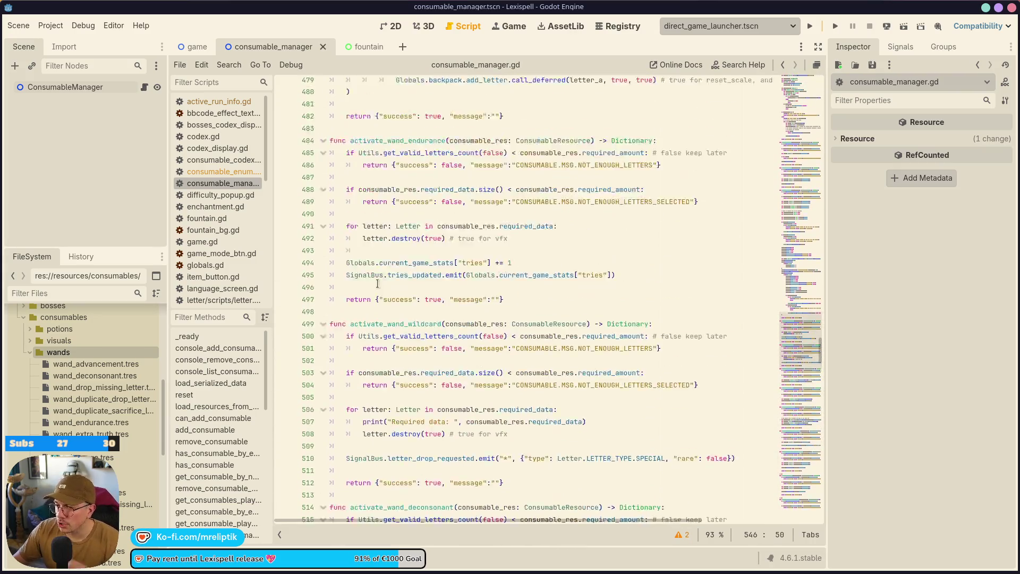
scroll(360, 339, "up", 18)
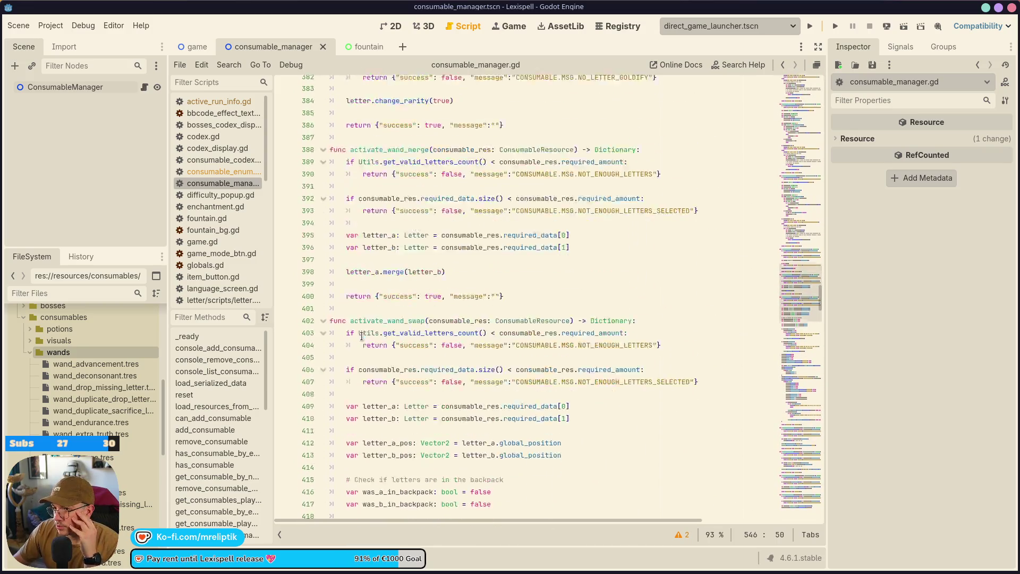
scroll(319, 340, "up", 4)
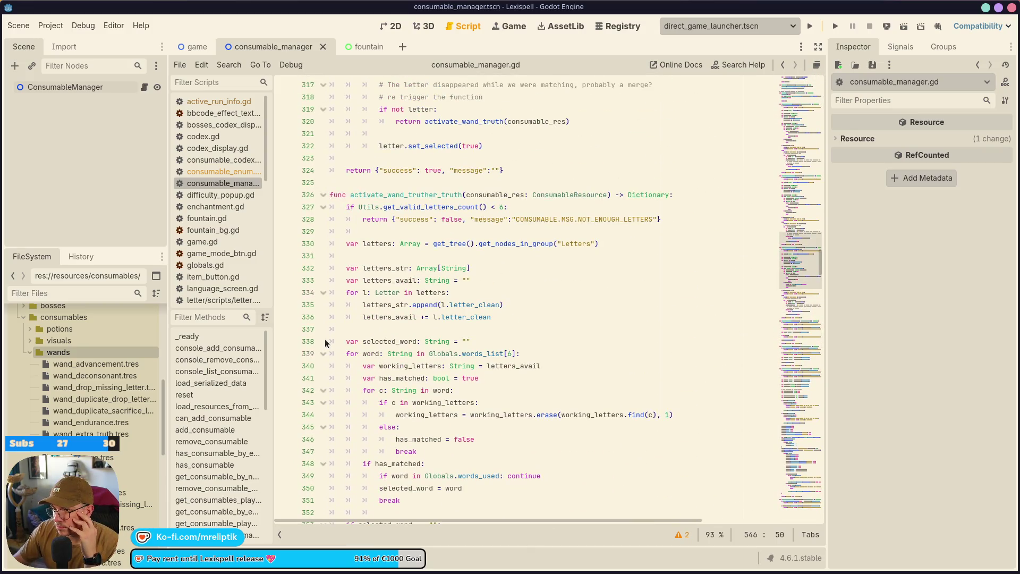
left_click(322, 195)
scroll(326, 251, "up", 6)
scroll(326, 256, "up", 4)
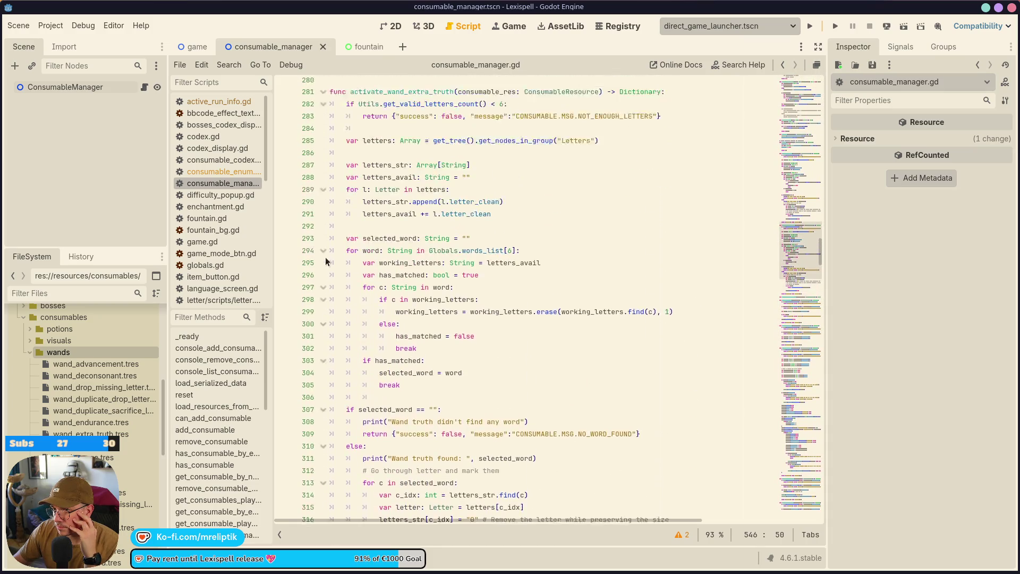
left_click(322, 122)
scroll(329, 213, "up", 12)
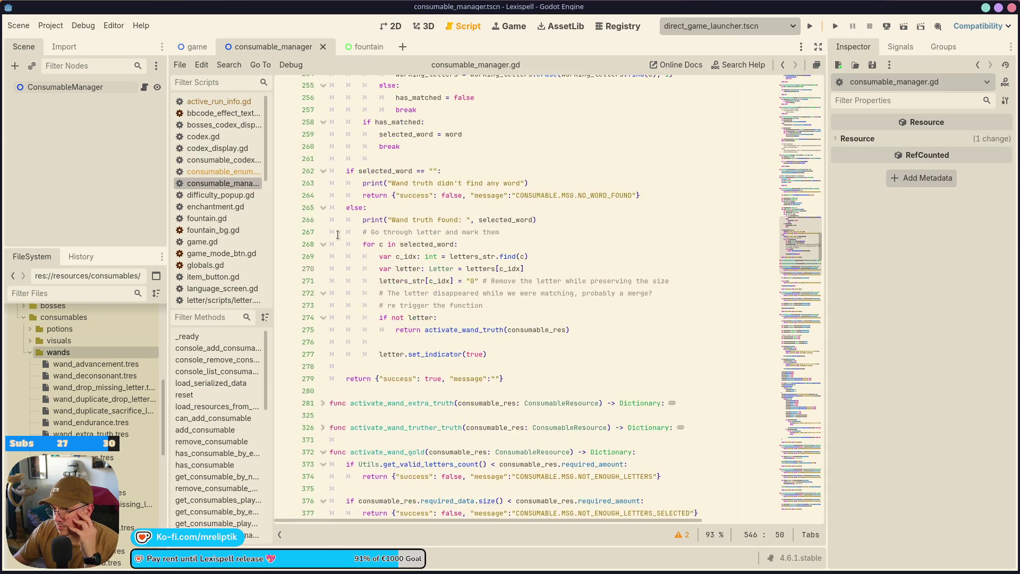
left_click(322, 194)
scroll(332, 194, "down", 5)
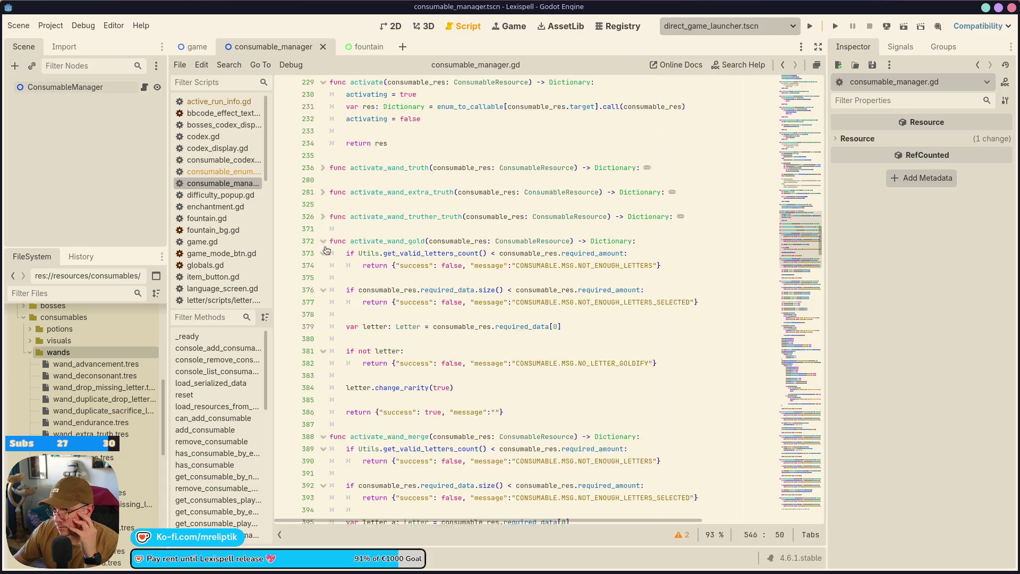
Step: Collapse the gold, merge, swap, endurance, wildcard, deconsonant, symmetry, advancement, duplicate_drop_letter and duplicate_sacrifice_letter functions
left_click(322, 85)
left_click(323, 110)
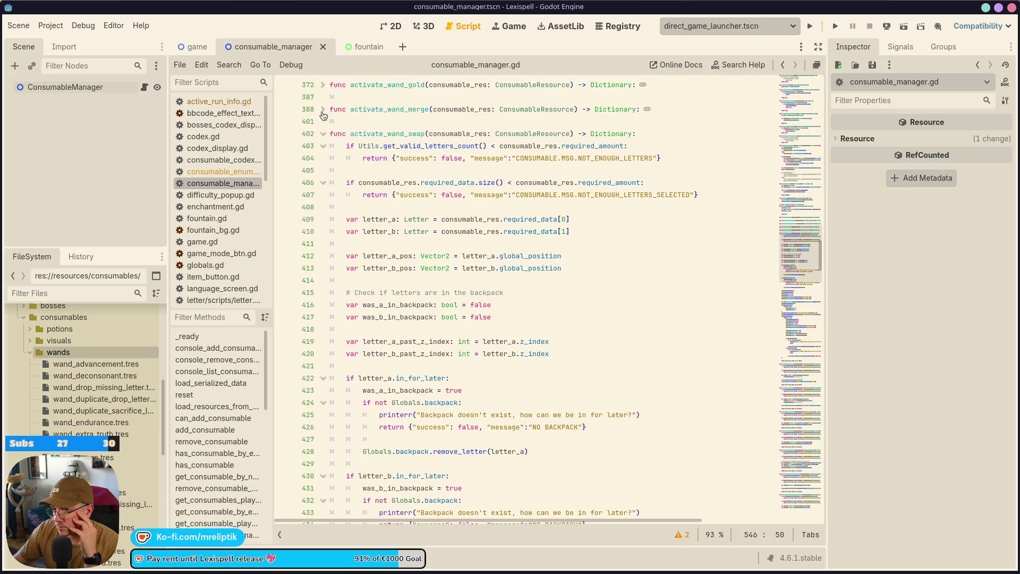
left_click(322, 134)
scroll(328, 177, "down", 1)
scroll(327, 177, "down", 2)
left_click(323, 86)
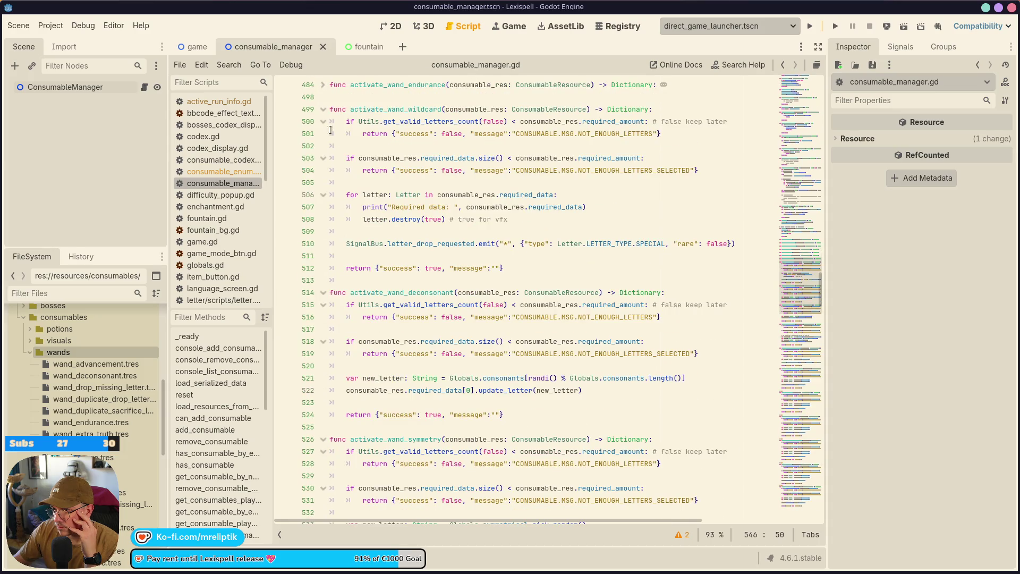
left_click(323, 119)
left_click(322, 133)
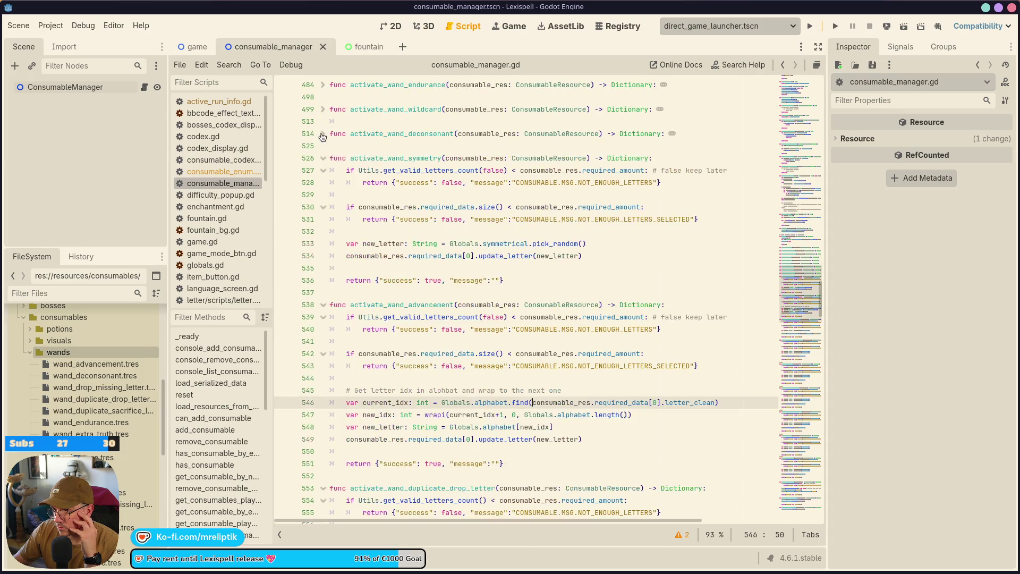
left_click(323, 158)
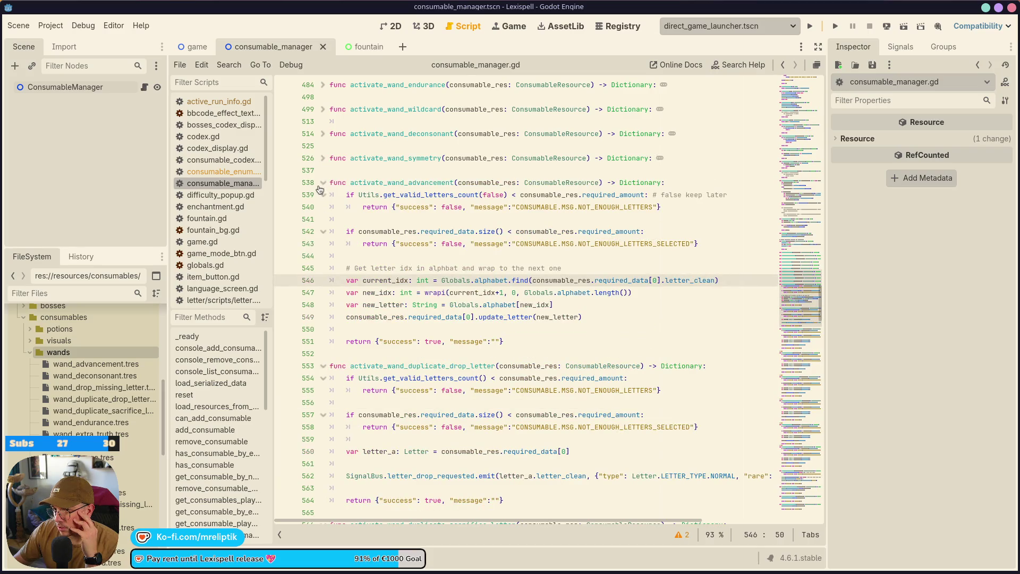
left_click(323, 182)
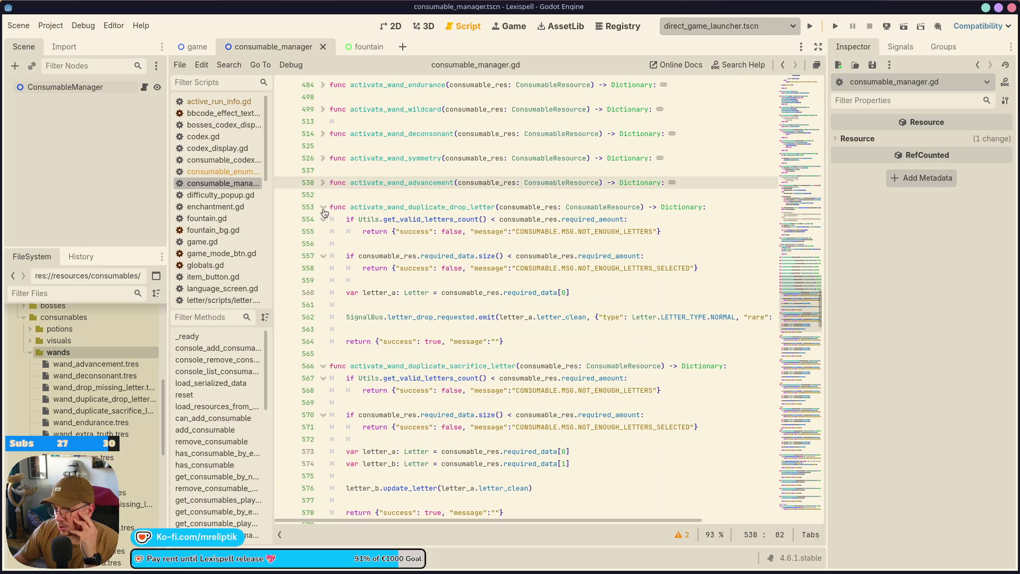
left_click(323, 208)
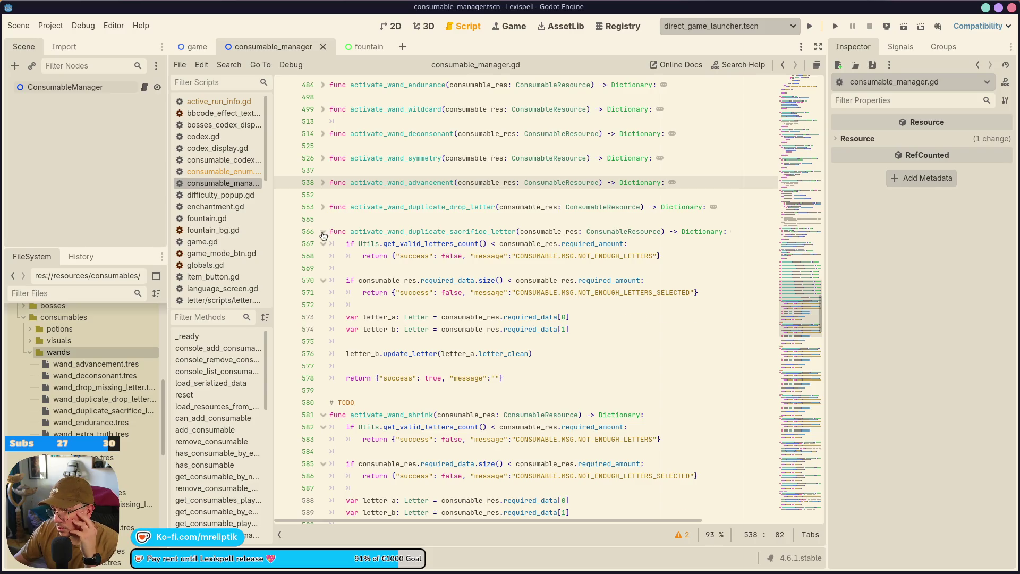
left_click(323, 232)
scroll(323, 236, "down", 3)
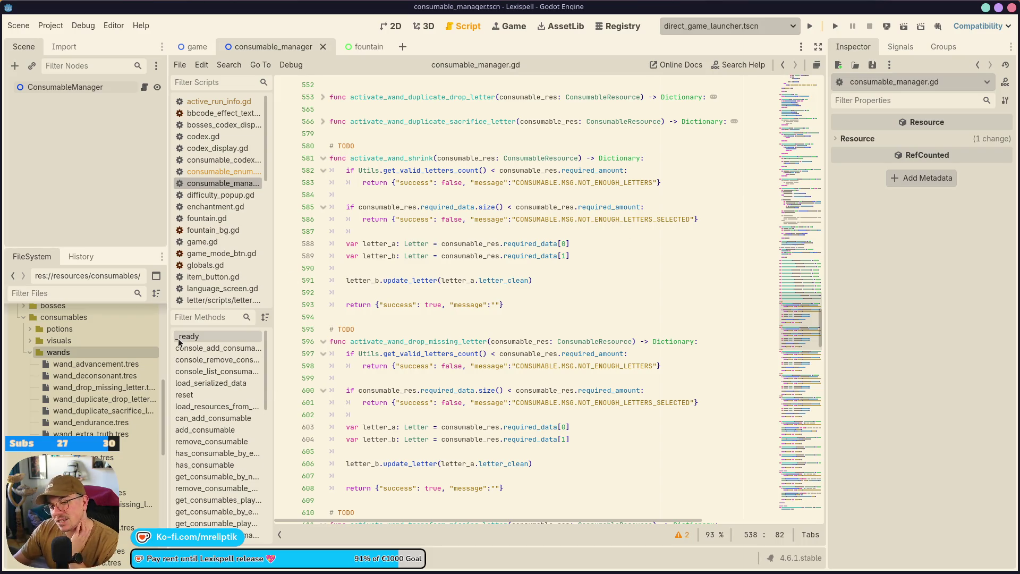
left_click_drag(169, 348, 187, 348)
Step: Set Required Amount to 1 on the wand_shrink and wand_transform_missing_letter resources
scroll(106, 420, "down", 3)
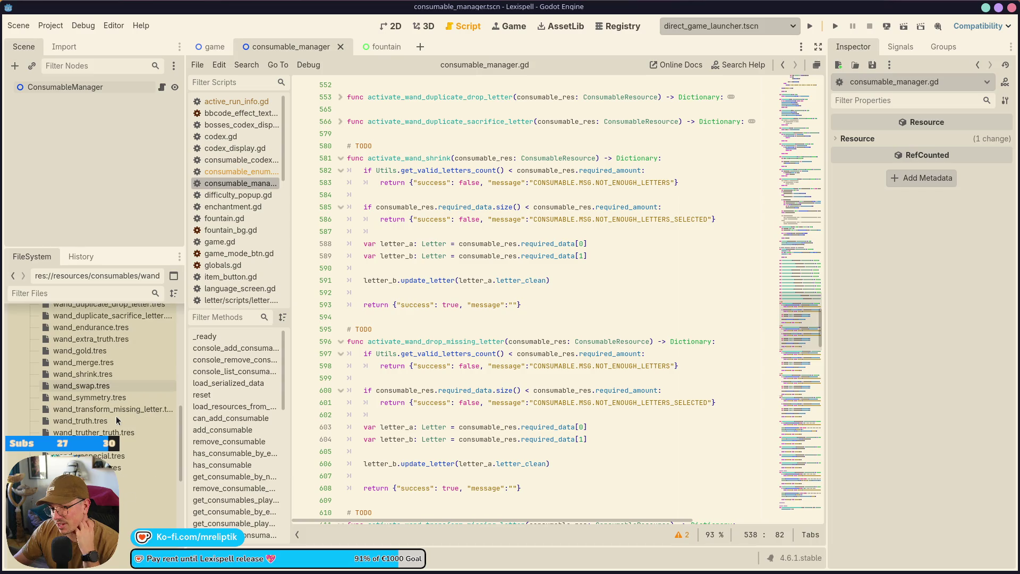
left_click(85, 374)
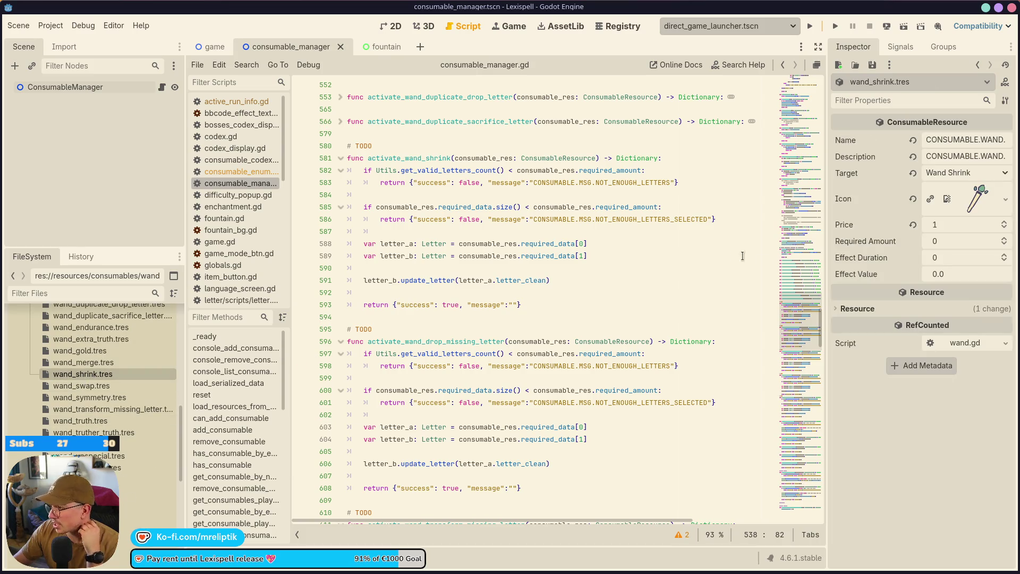
left_click(1004, 239)
key("ctrl+s")
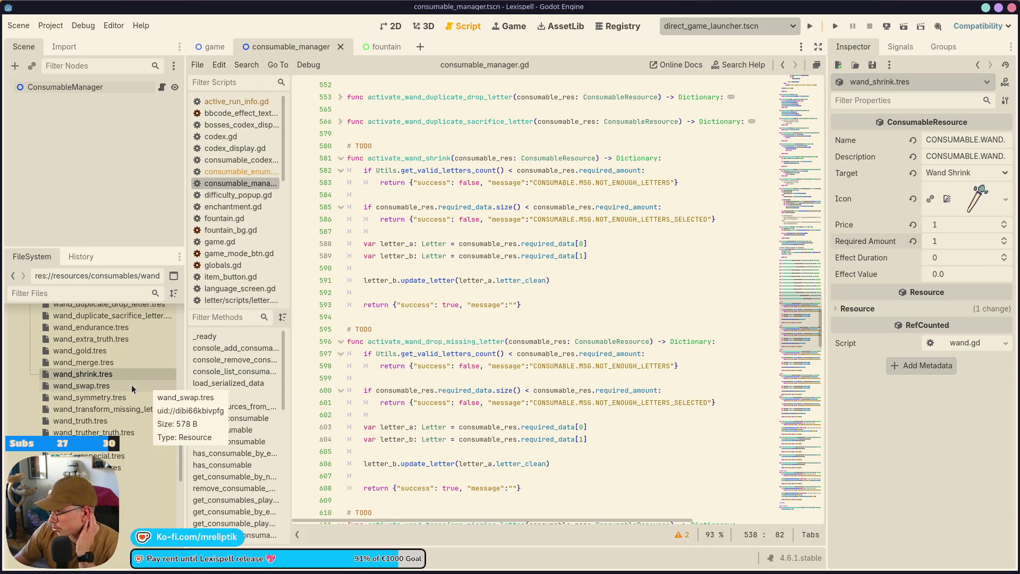
scroll(129, 363, "up", 3)
left_click(130, 356)
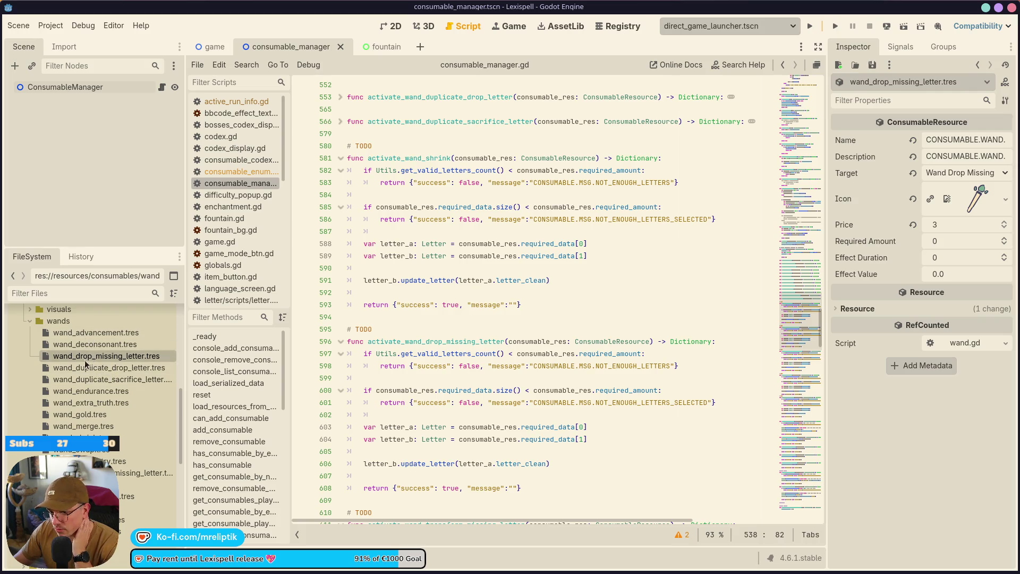
left_click(143, 473)
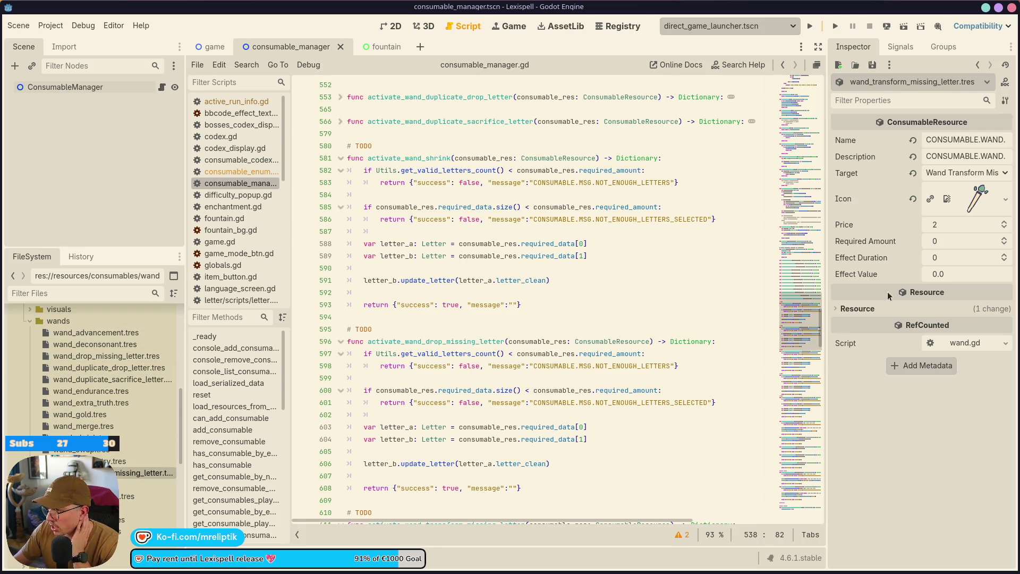
left_click(1003, 238)
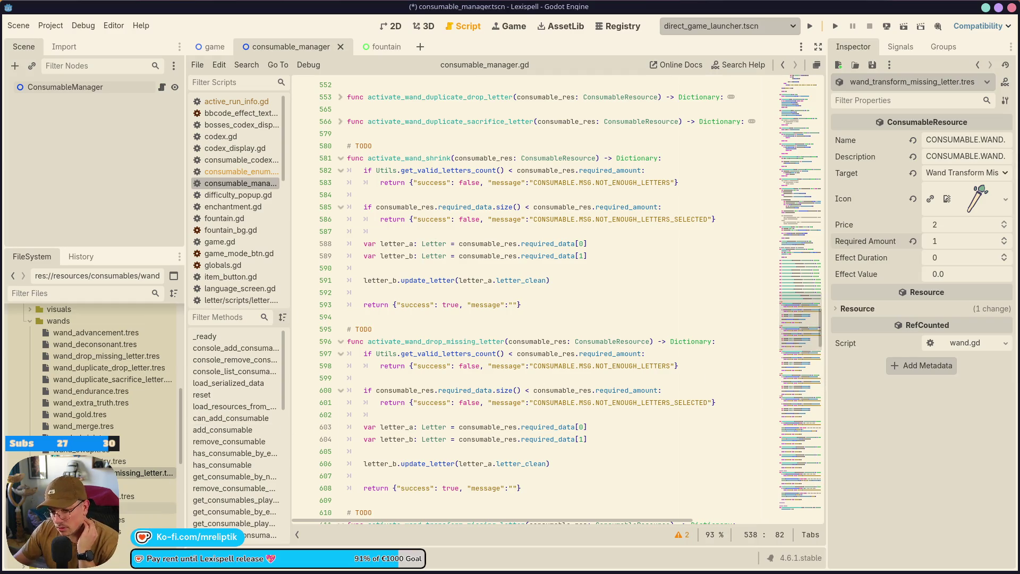
Step: Set wand_unspecial's Required Amount to 1
left_click(95, 508)
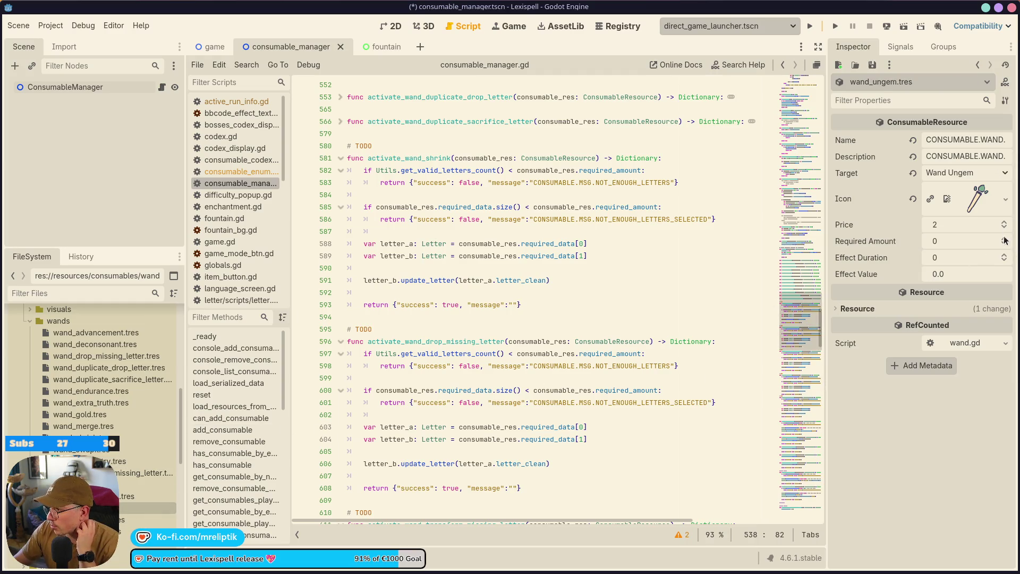
left_click(160, 519)
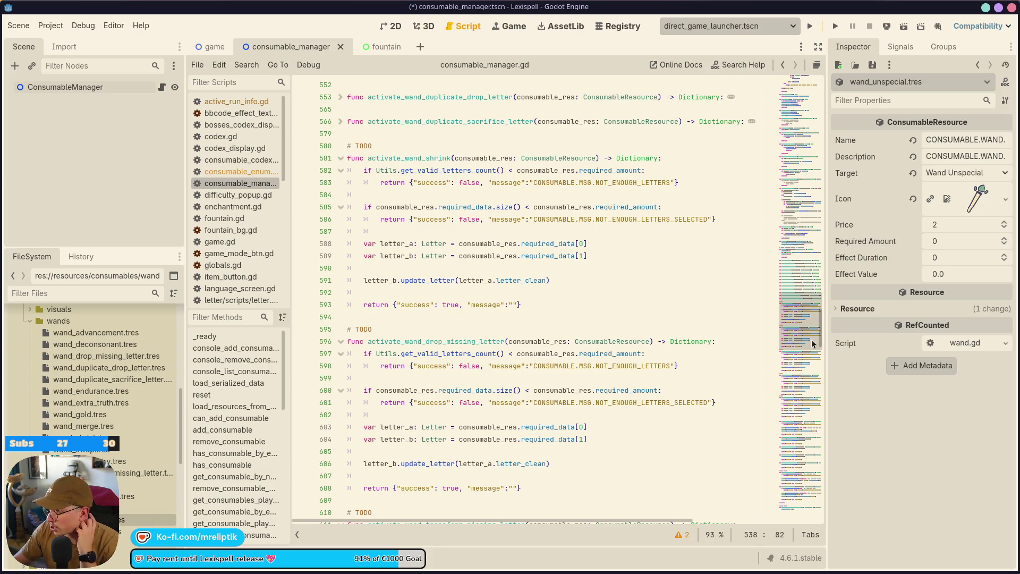
left_click(989, 240)
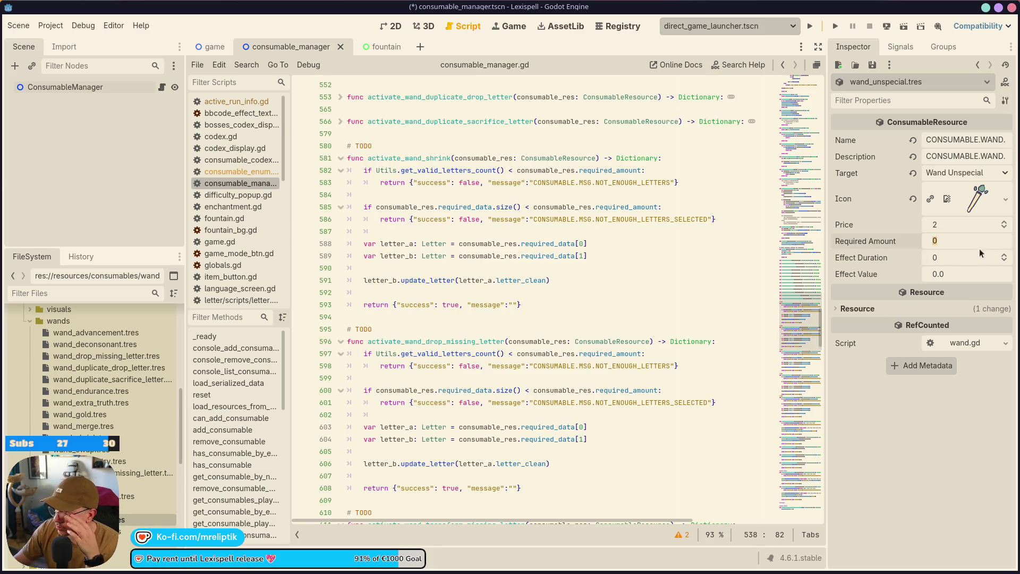
type("1")
key("Return")
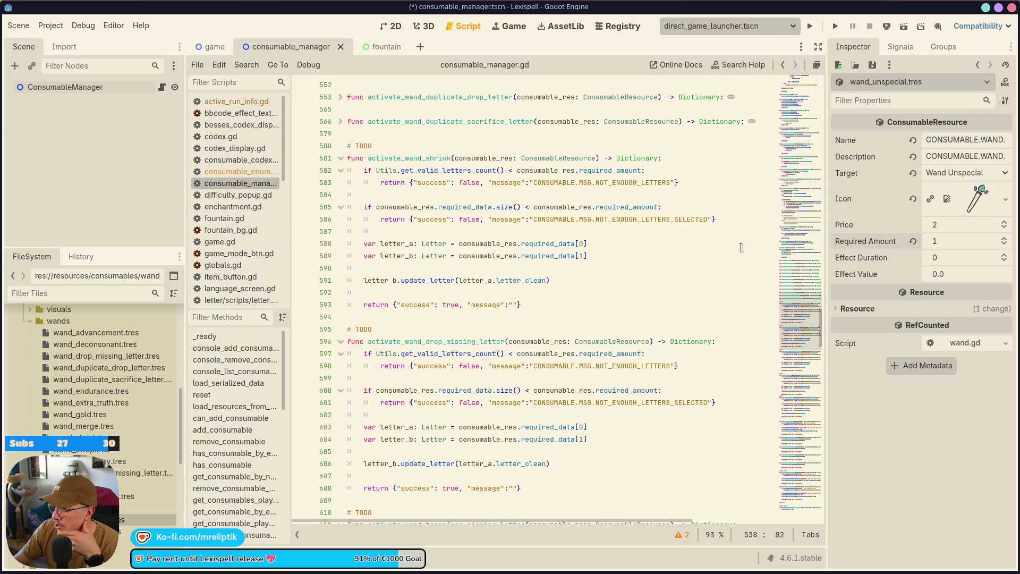
Step: Review the letter_b declaration and return line in activate_wand_shrink, then save the script and resources
left_click(681, 251)
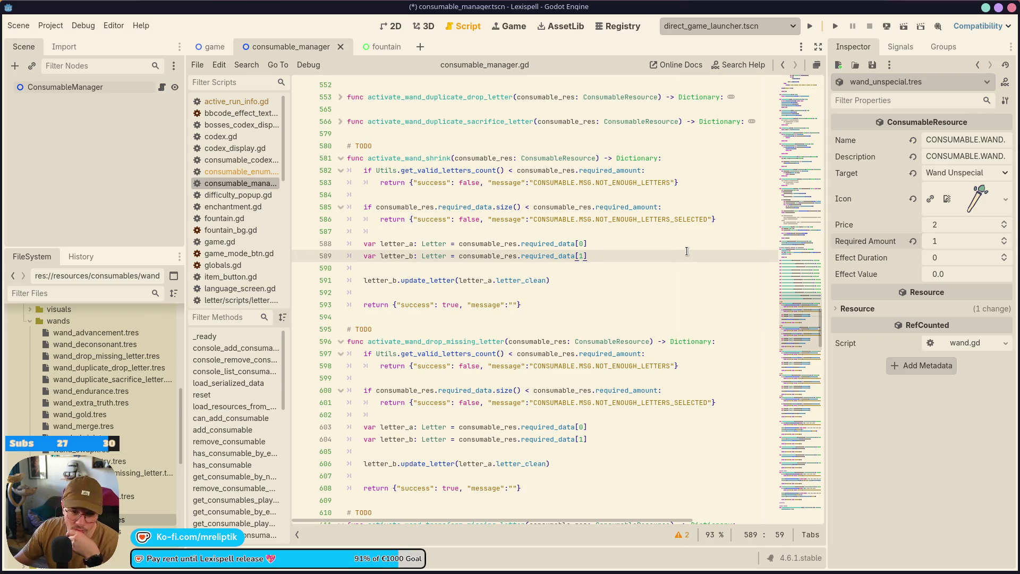
mouse_move(467, 571)
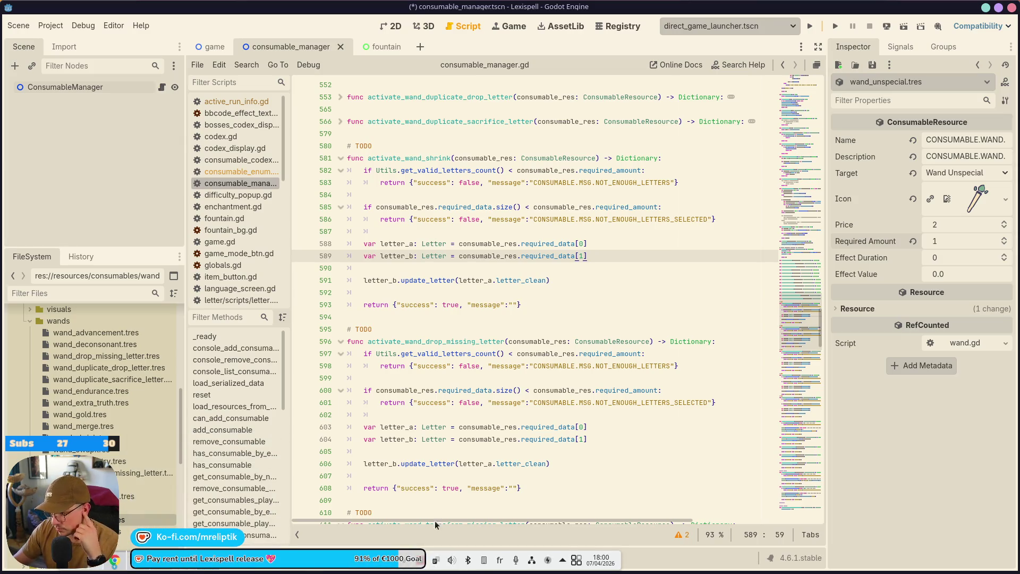
left_click(682, 402)
left_click(659, 302)
key("ctrl+s")
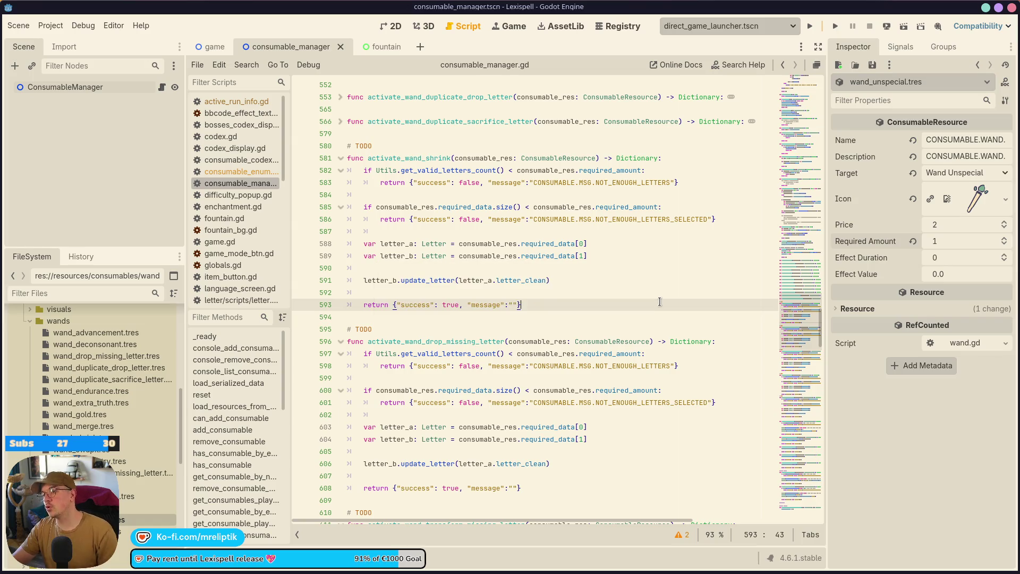
mouse_move(527, 572)
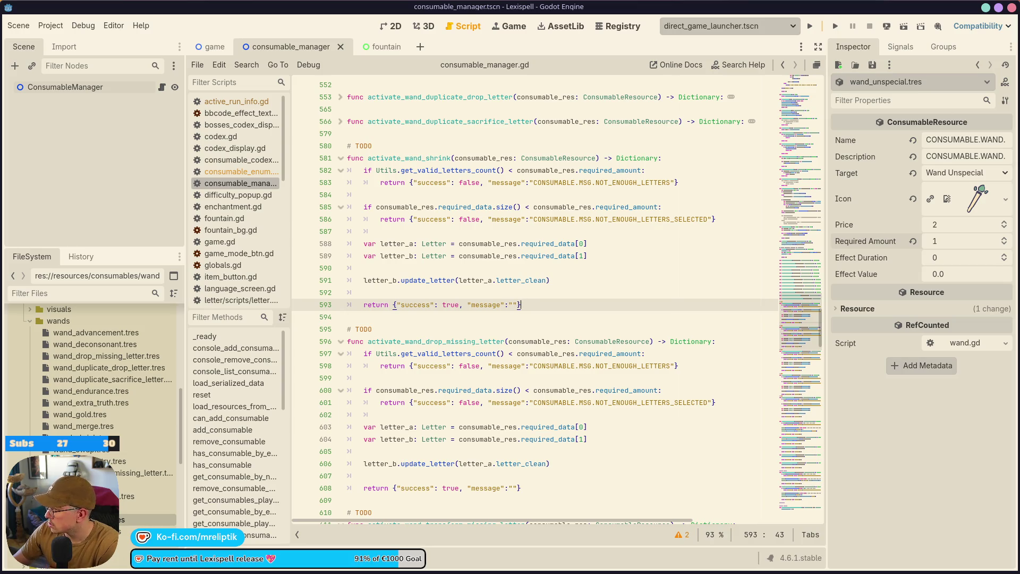
scroll(399, 300, "up", 3)
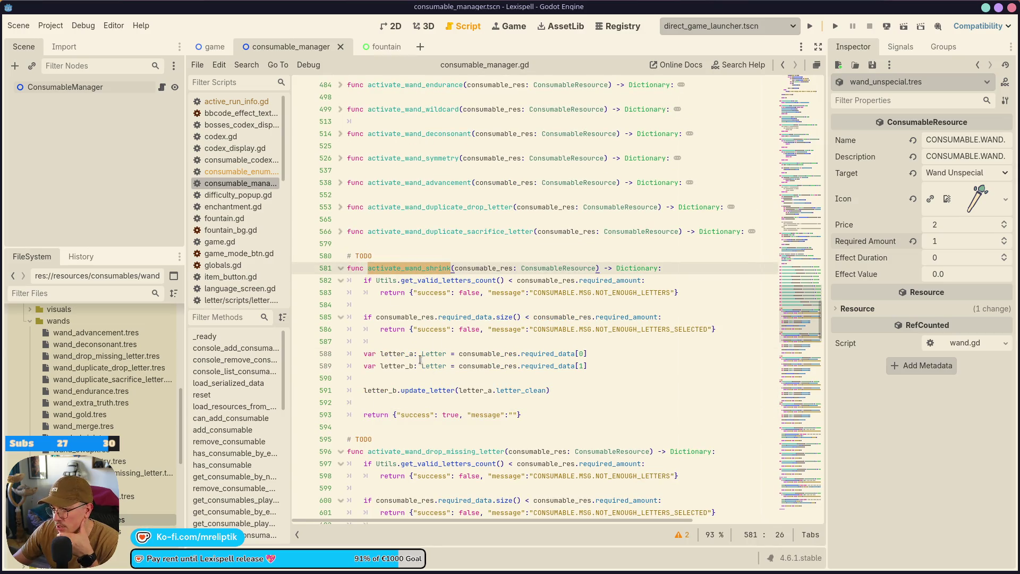
Step: Remove the letter_b declaration and letter_b update line from activate_wand_shrink and save
left_click(637, 354)
key("shift+Down")
key("BackSpace")
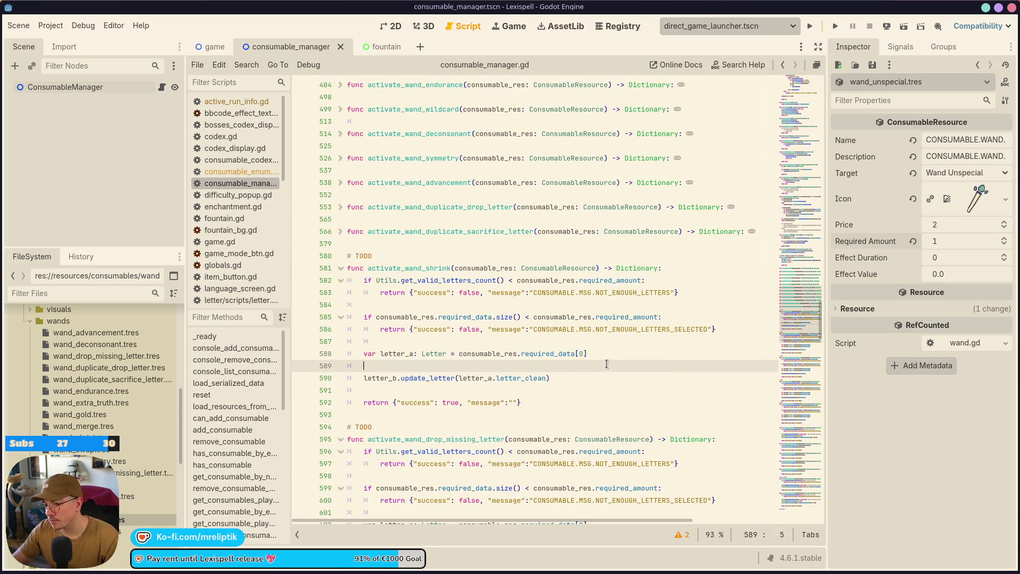
left_click(460, 378)
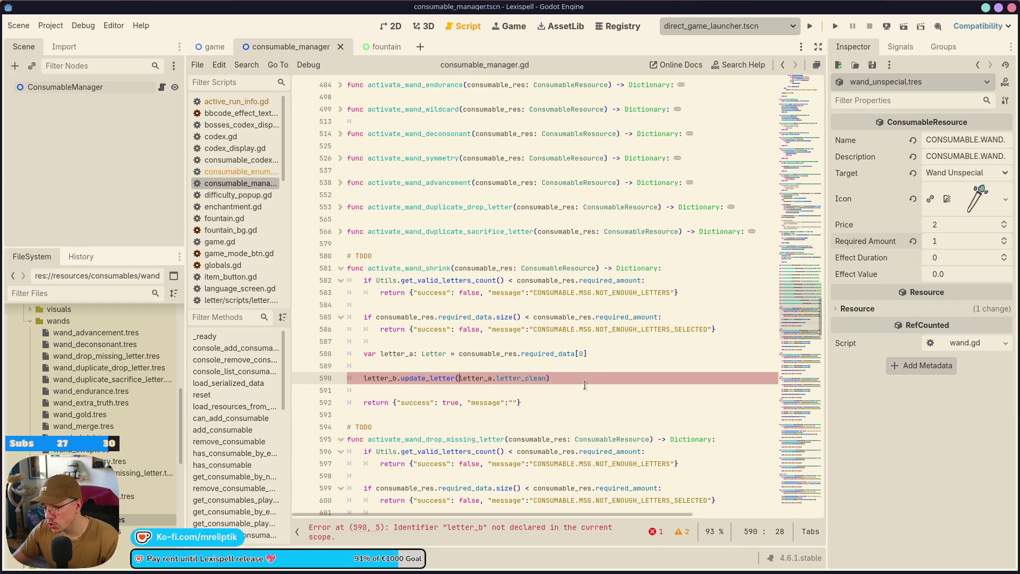
key("ctrl+x")
left_click(625, 351)
key("ctrl+s")
Step: Add letter_a.reset_size_scale() via autocomplete, delete the extra blank line, and save
key("Return")
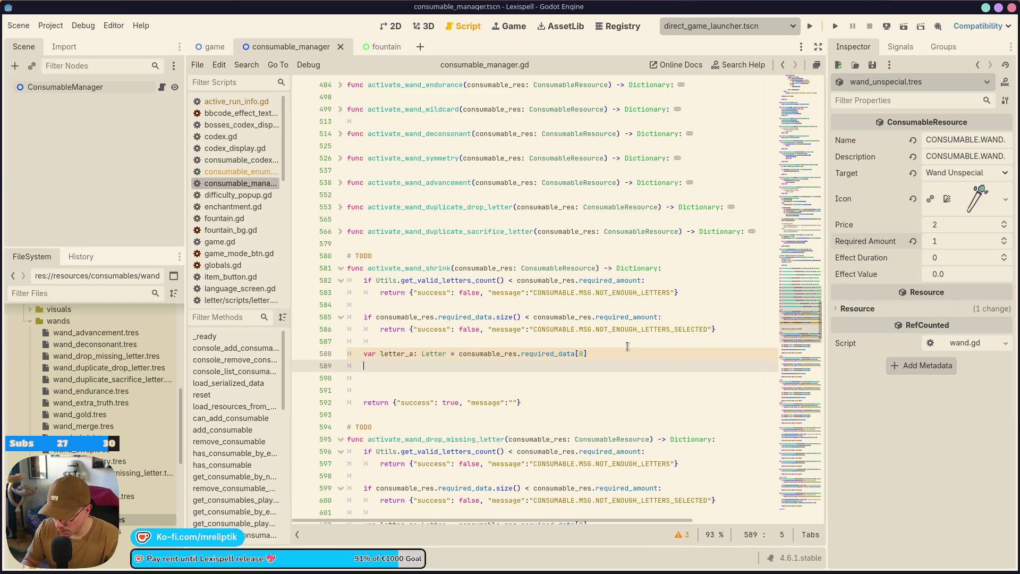
type("letter_a.shrink")
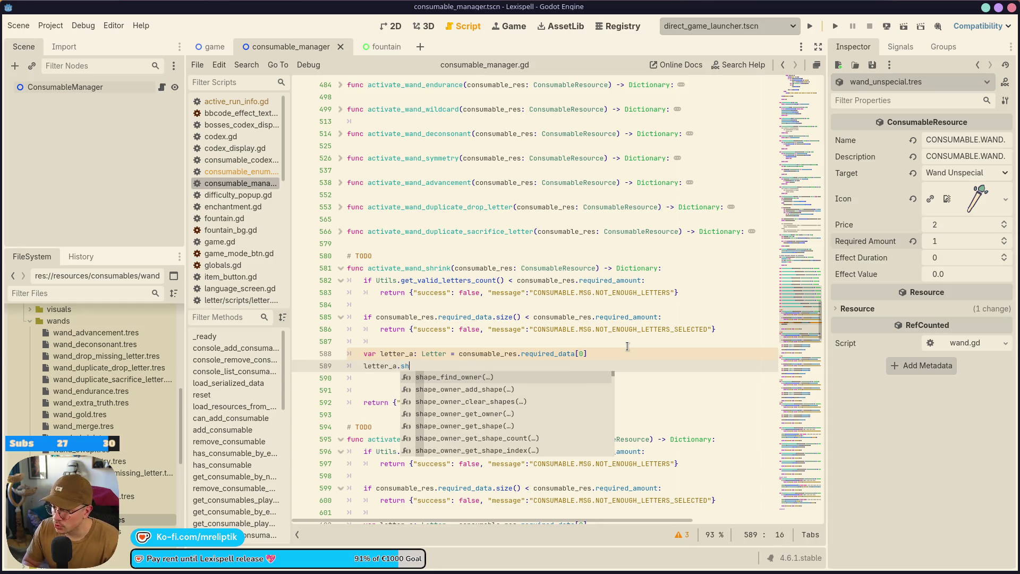
key("ctrl+BackSpace")
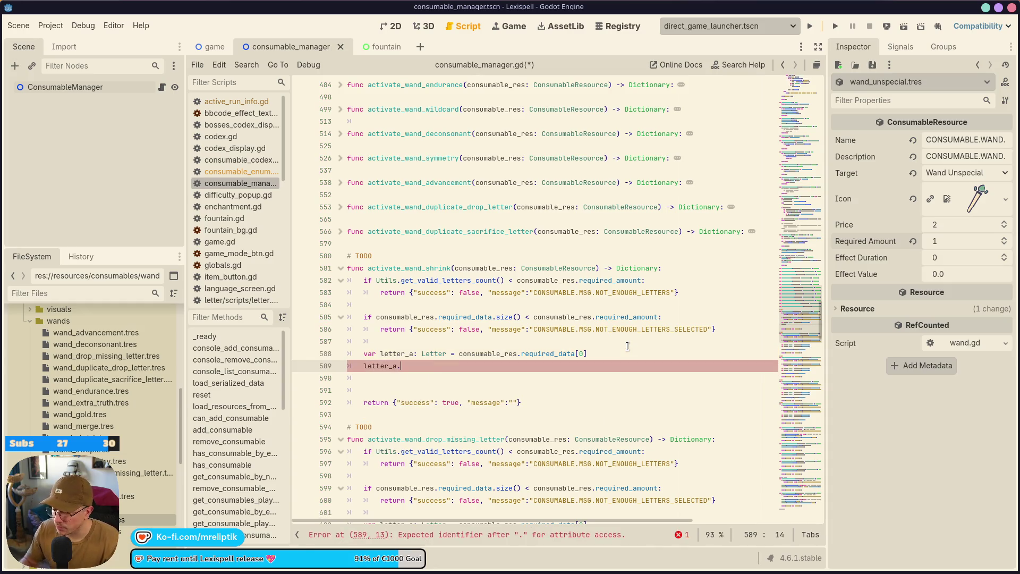
type("eset_size_scale(")
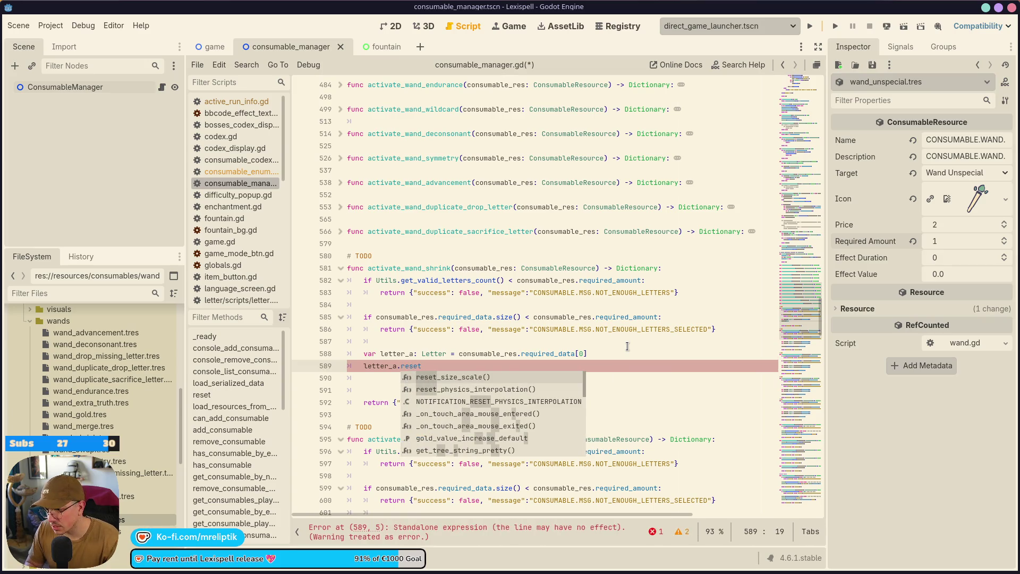
key("Return")
key("ctrl+s")
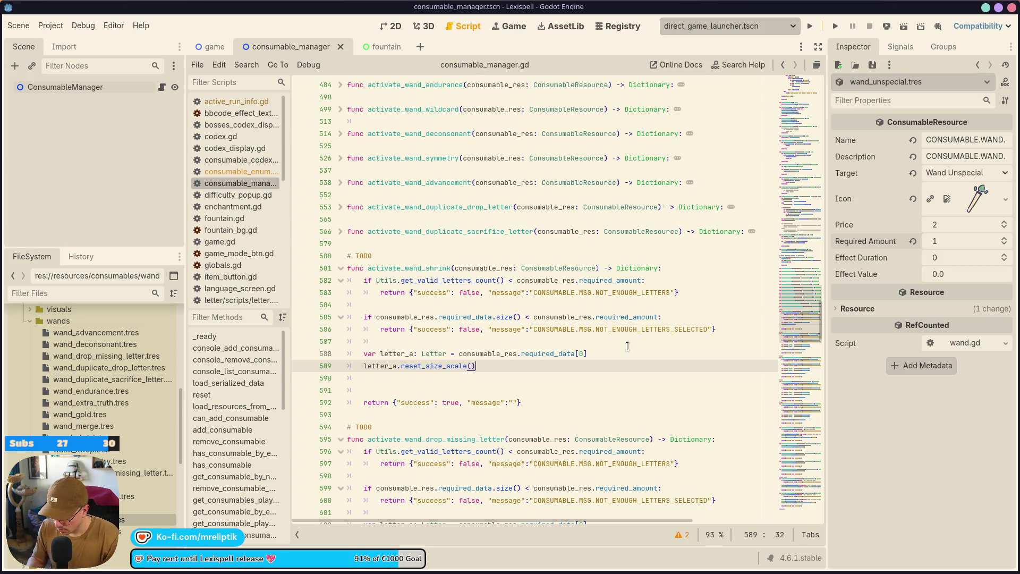
key("Down")
key("ctrl+shift+k")
key("ctrl+s")
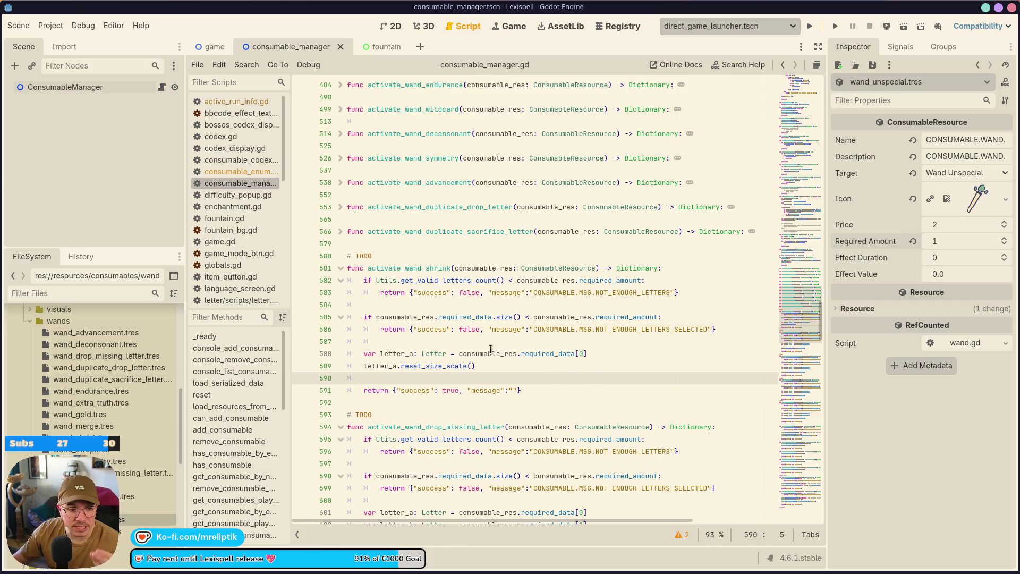
left_click(386, 257)
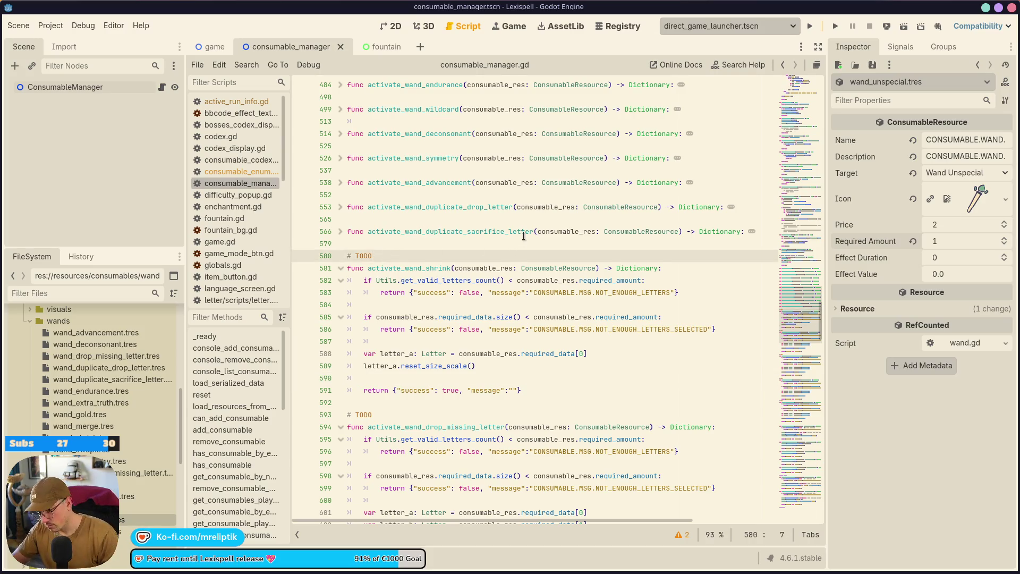
Step: Delete the # TODO comment above activate_wand_shrink and save
key("ctrl+shift+k")
key("ctrl+s")
scroll(522, 319, "down", 3)
scroll(522, 326, "down", 2)
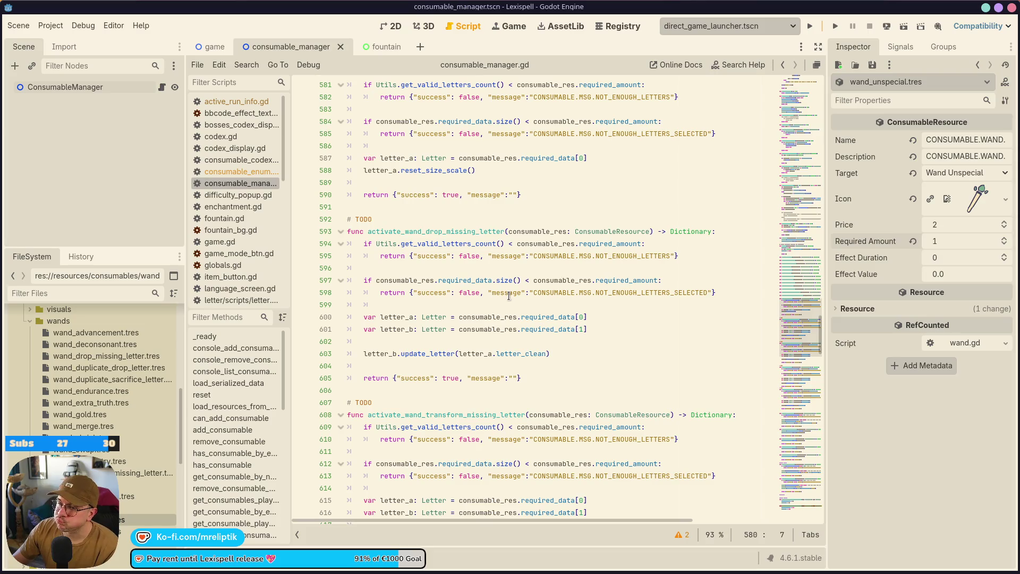
Step: Strip the copied letter_a/letter_b lines and update code from activate_wand_drop_missing_letter, remove the blank line, and save
mouse_move(589, 329)
left_mouse_down()
mouse_move(426, 329)
mouse_move(360, 310)
left_mouse_up()
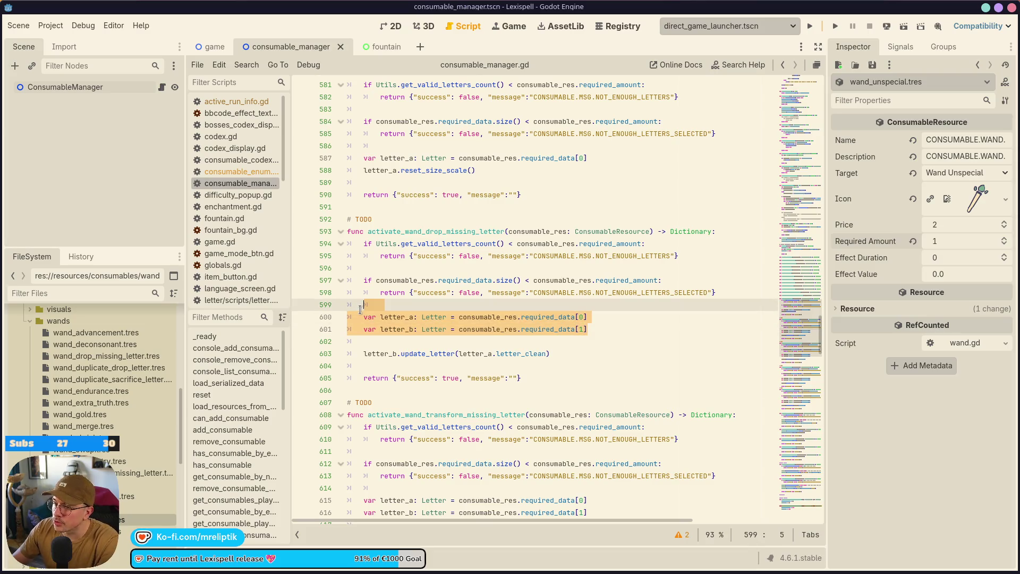
key("BackSpace")
key("Return")
left_click(497, 342)
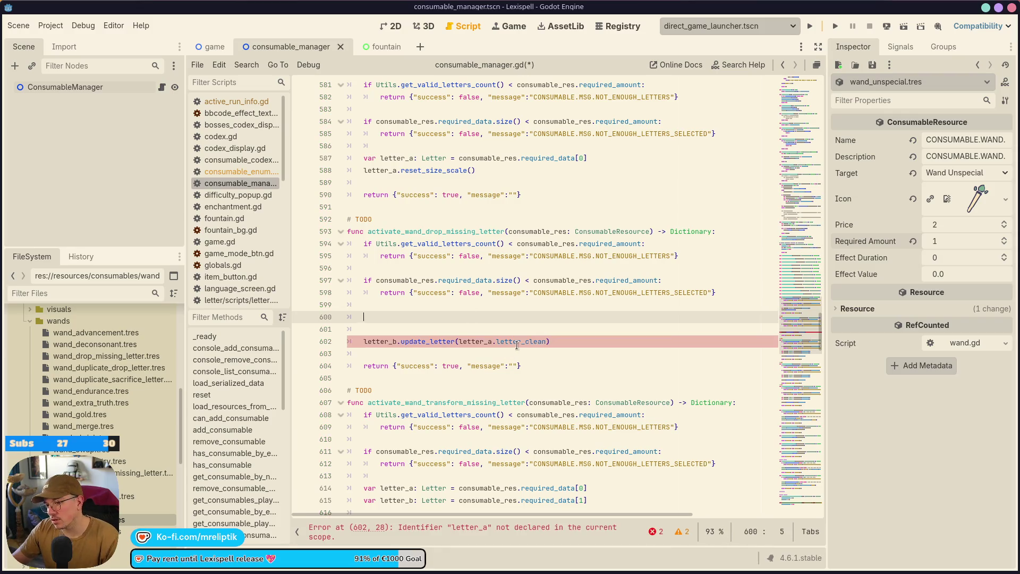
key("ctrl+x")
left_click(442, 329)
key("ctrl+s")
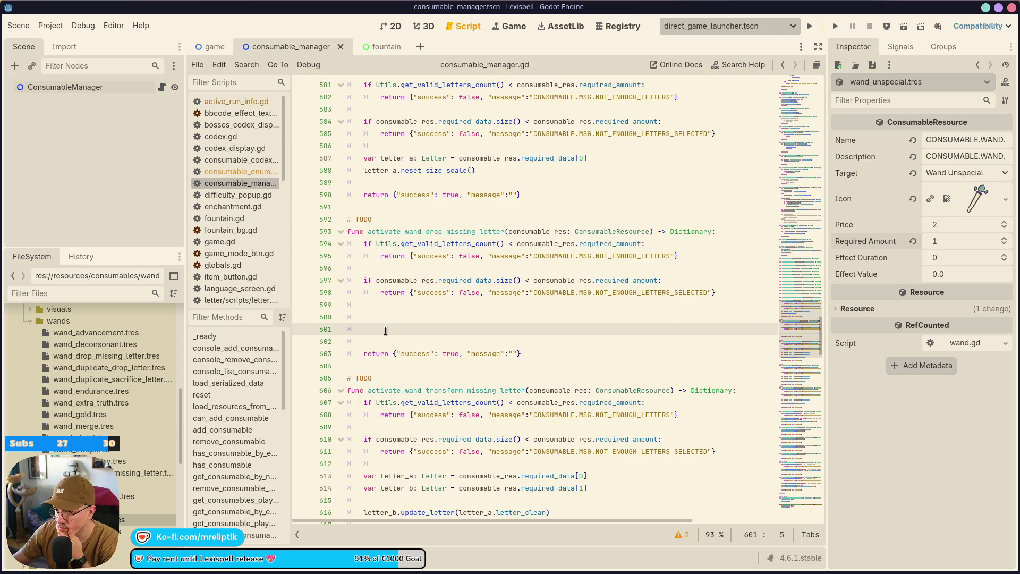
left_click(389, 319)
key("ctrl+shift+k")
key("ctrl+s")
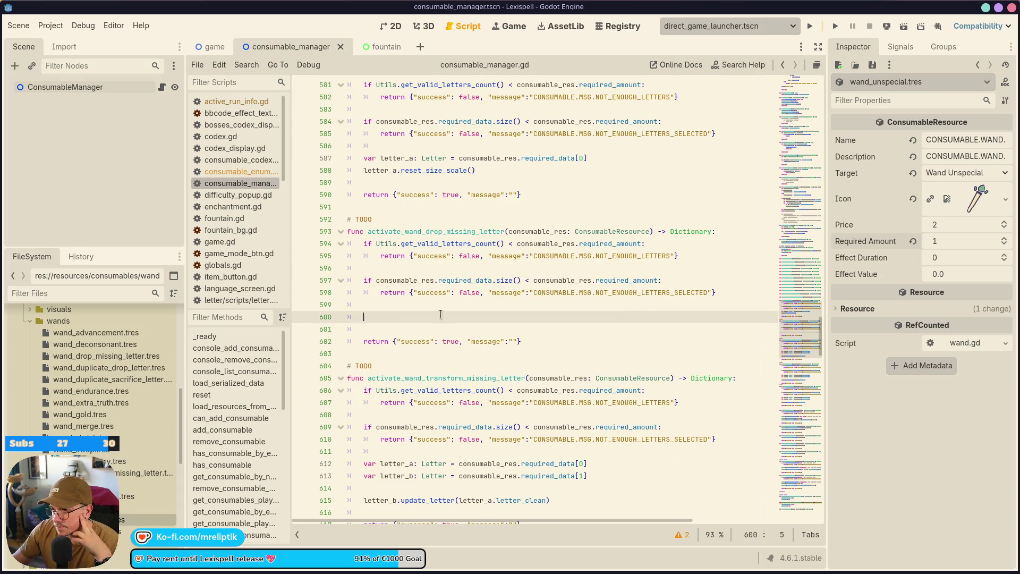
scroll(372, 345, "up", 8)
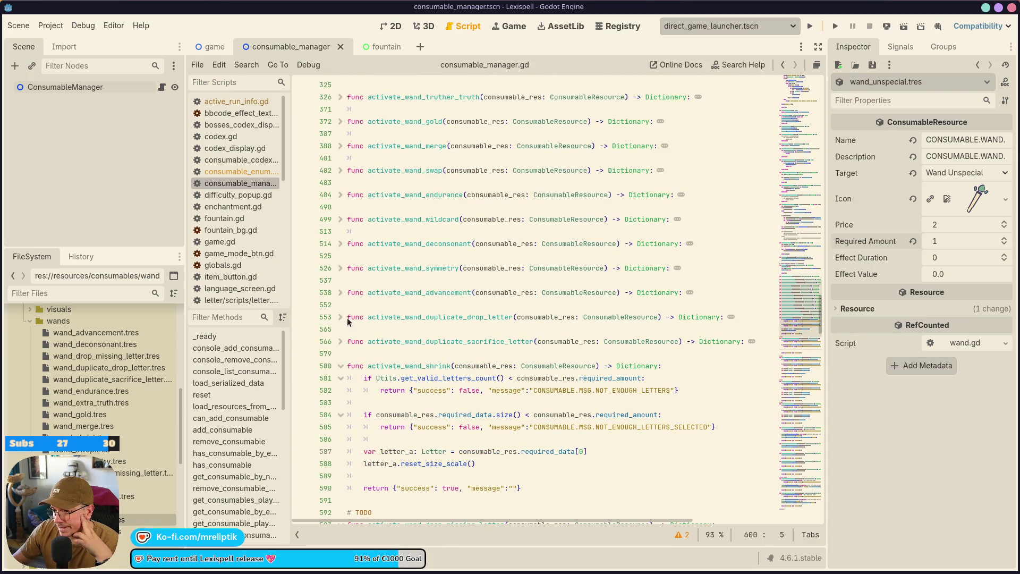
Step: Copy the SignalBus.letter_drop_requested emit line from activate_wand_duplicate_drop_letter, then fold that function again
left_click(340, 317)
left_click(364, 426)
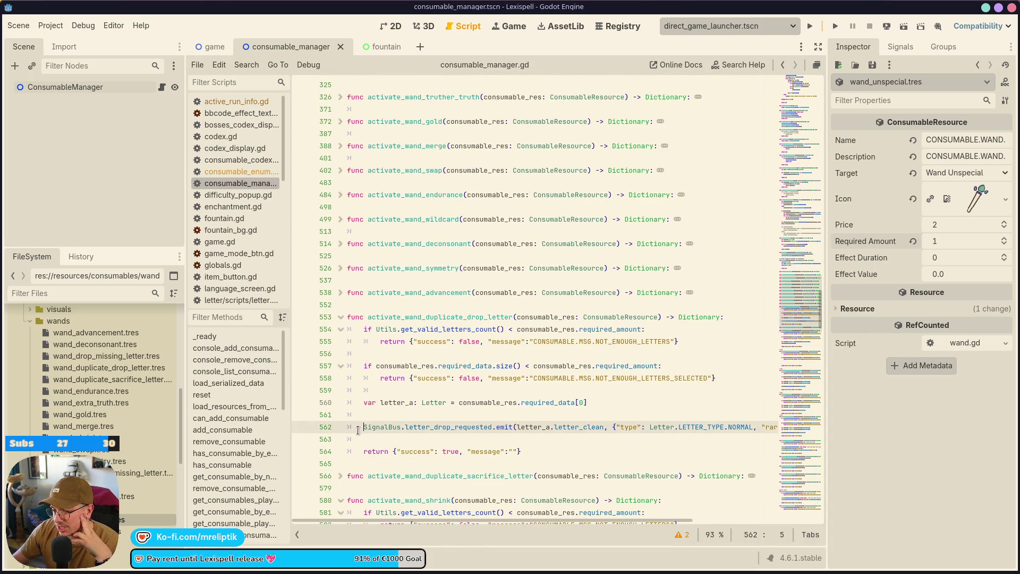
scroll(456, 409, "down", 2)
key("ctrl+shift+Right")
key("ctrl+shift+Right")
key("ctrl+shift+Right")
key("Right")
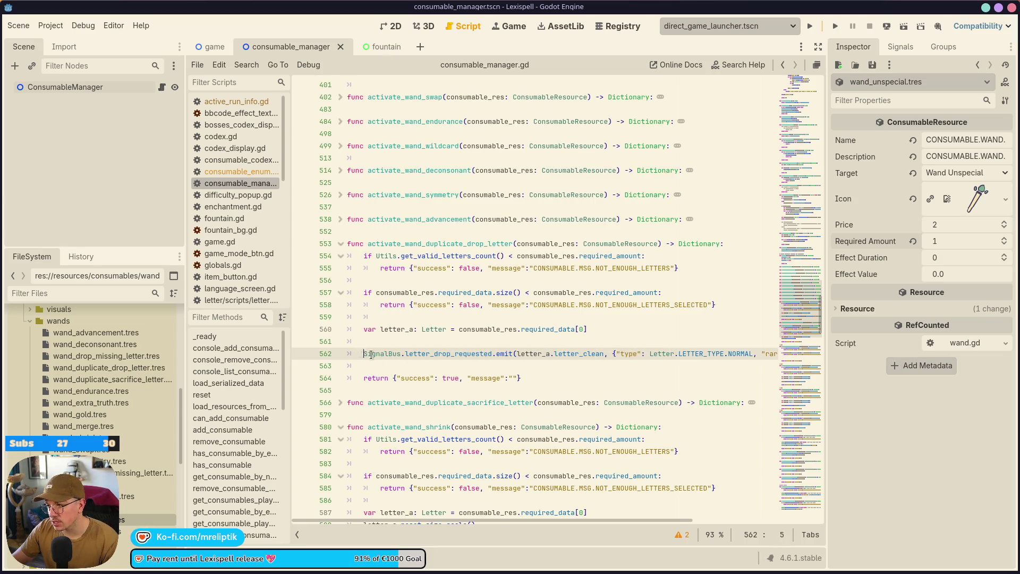
left_click_drag(361, 353, 840, 356)
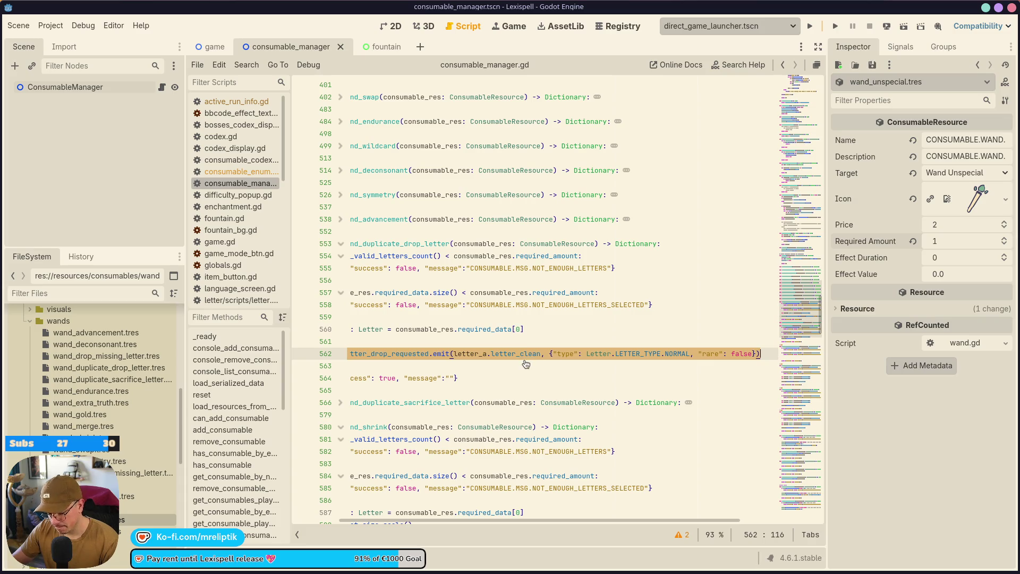
scroll(393, 327, "left", 3)
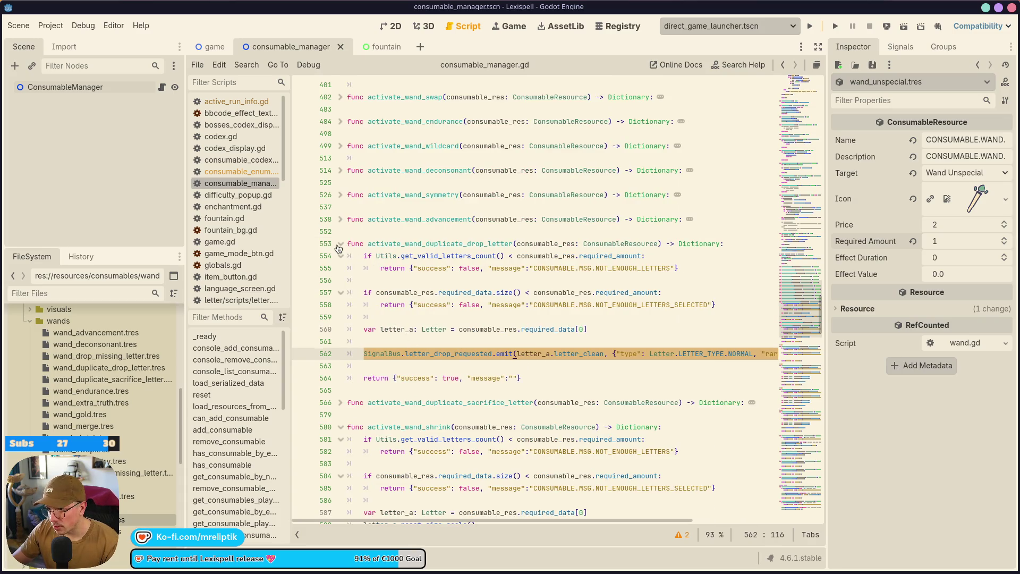
left_click(341, 244)
Step: Paste the emit line into activate_wand_drop_missing_letter, replacing letter_a.letter_clean with ""
scroll(366, 333, "down", 3)
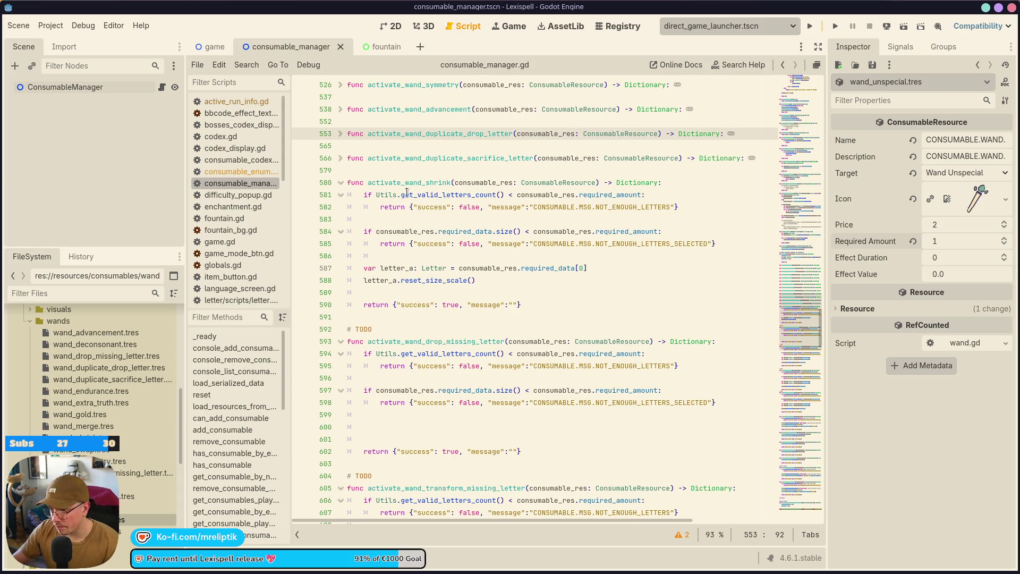
scroll(364, 343, "down", 2)
left_click(400, 354)
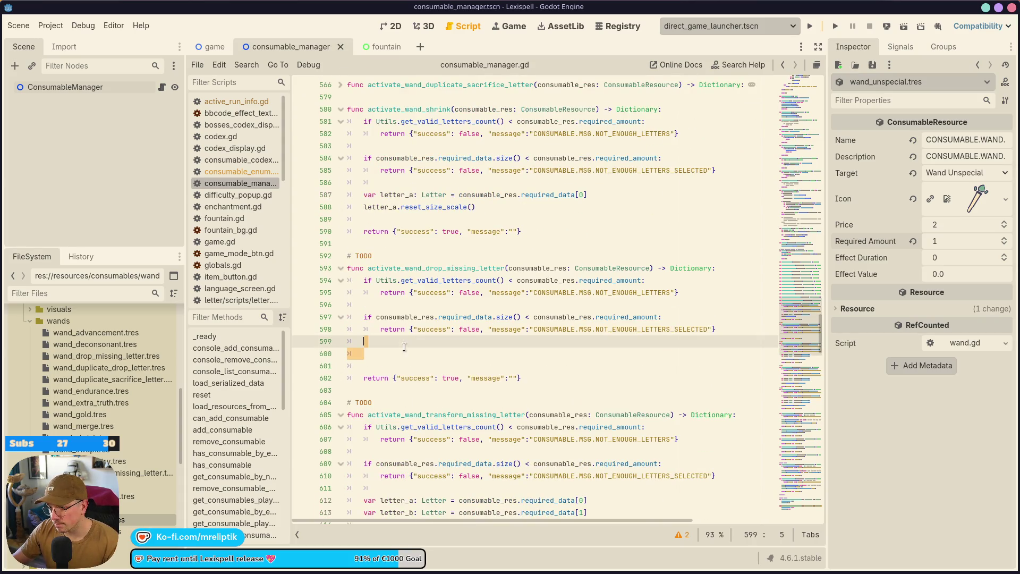
key("ctrl+v")
scroll(409, 352, "left", 3)
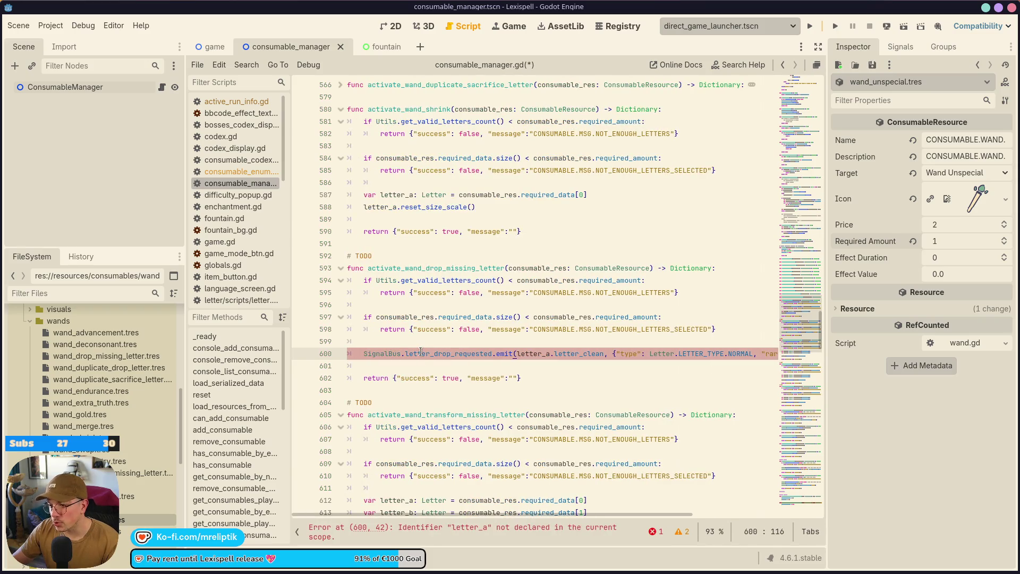
double_click(566, 354)
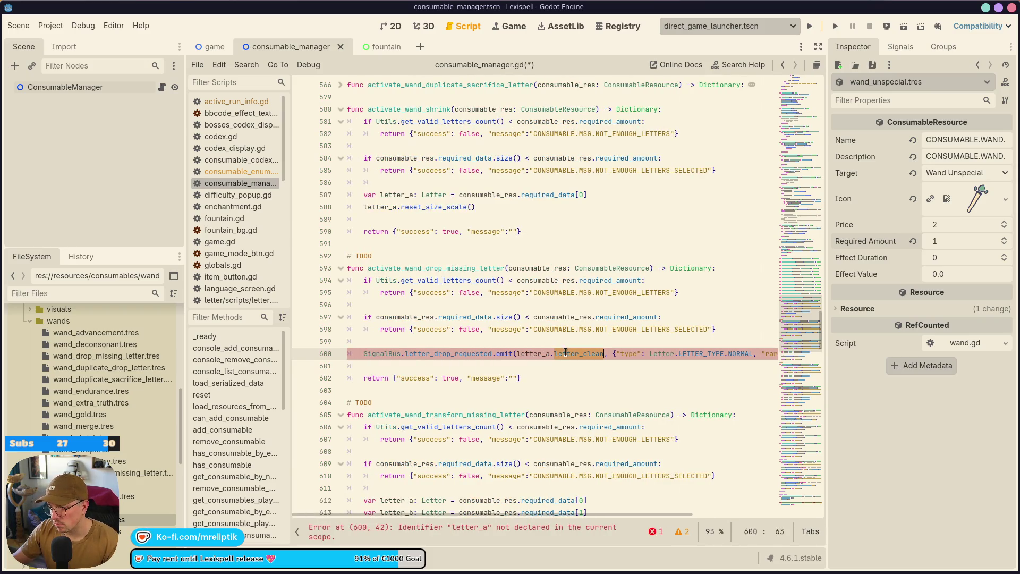
key("BackSpace")
key("BackSpace")
key("BackSpace")
type("\"")
scroll(582, 356, "down", 3)
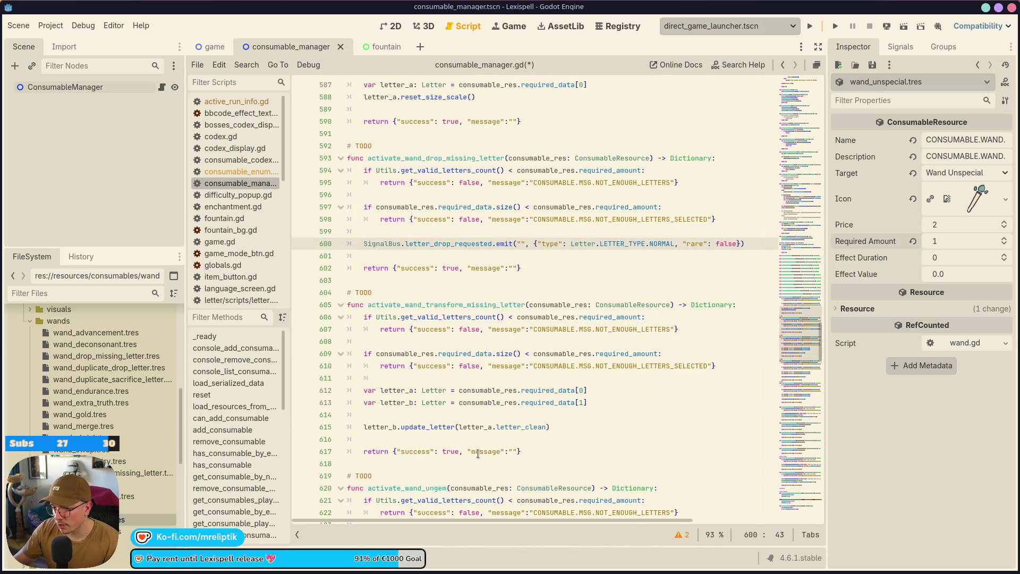
left_click(558, 424)
Step: Replace the old letter_b lines in the transform function with a letter_a.update_letter() call
left_click_drag(605, 404, 385, 401)
left_click(551, 426)
mouse_move(550, 427)
left_mouse_down()
mouse_move(372, 420)
mouse_move(323, 403)
left_mouse_up()
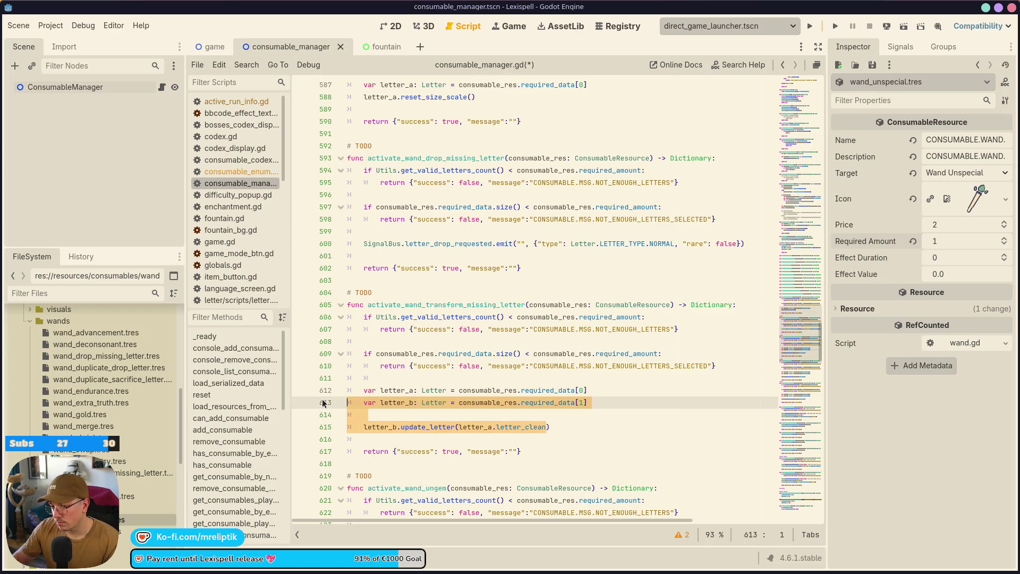
key("Return")
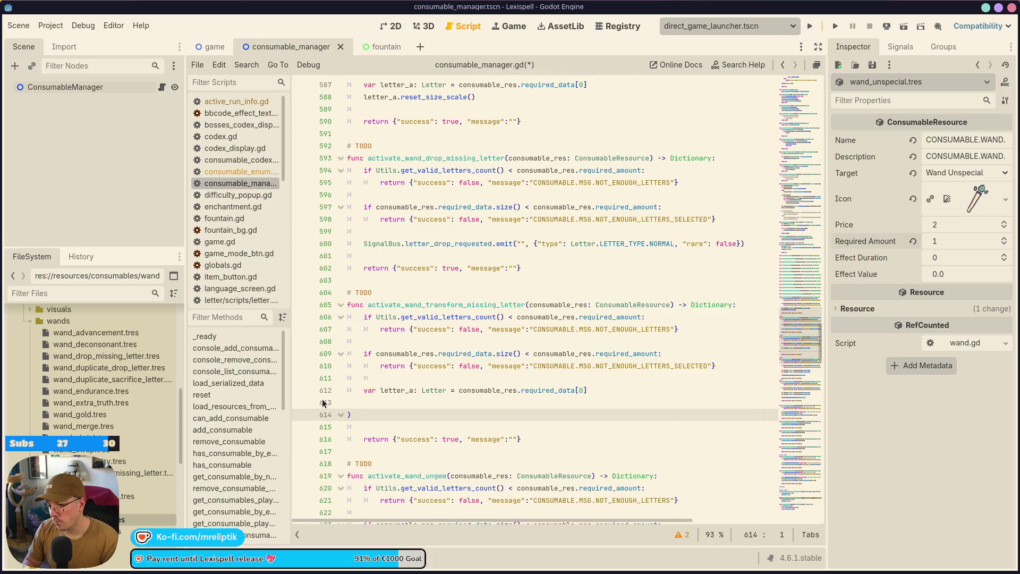
key("ctrl+v")
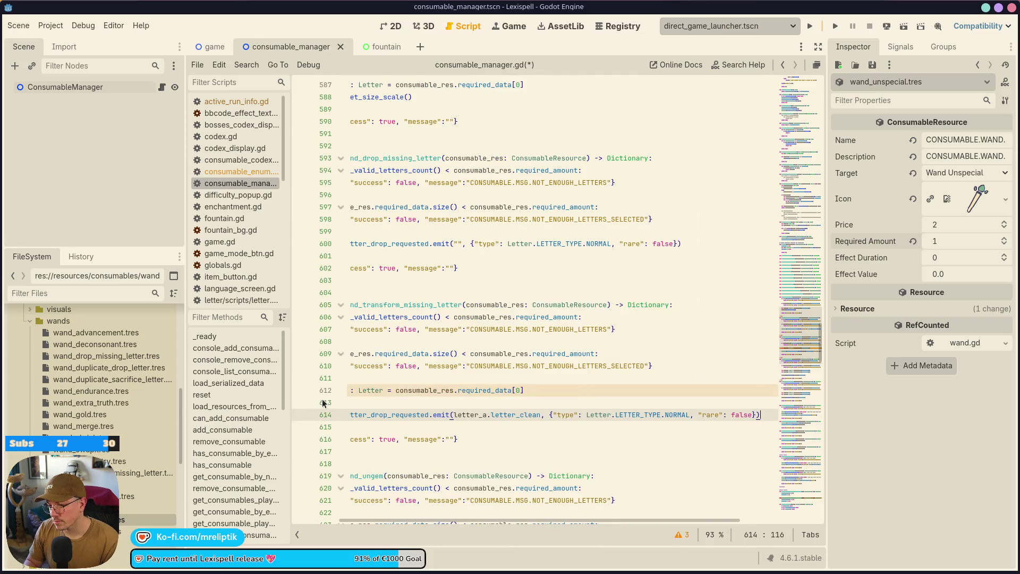
key("ctrl+z")
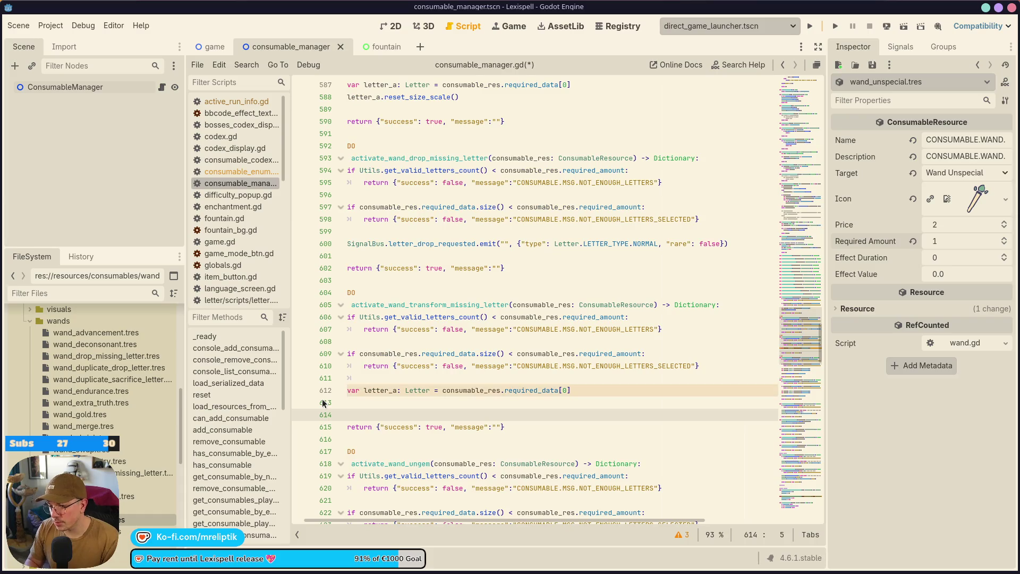
type("letter_a")
key("Return")
key("Return")
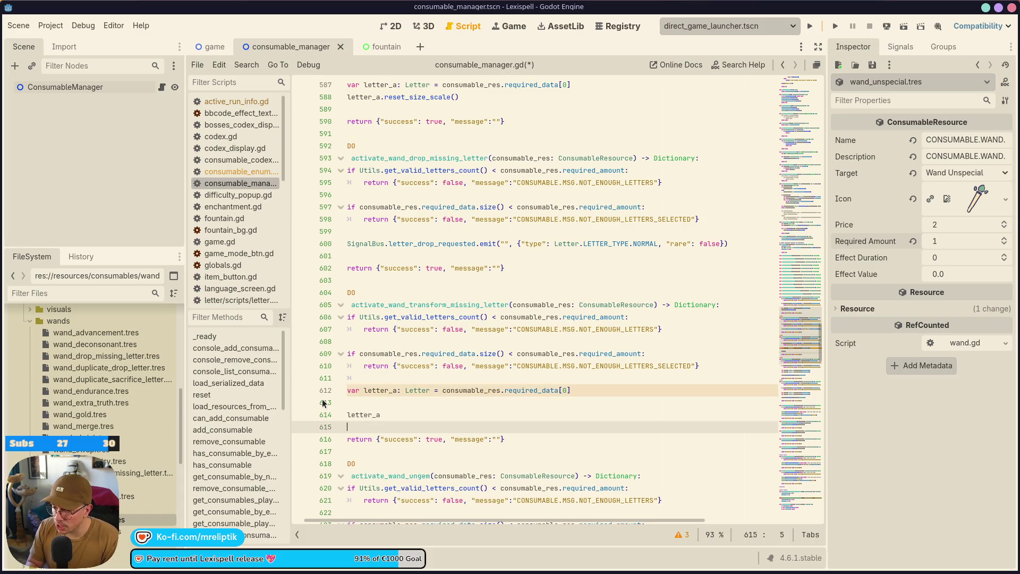
key("BackSpace")
key("BackSpace")
type(".update_letter(")
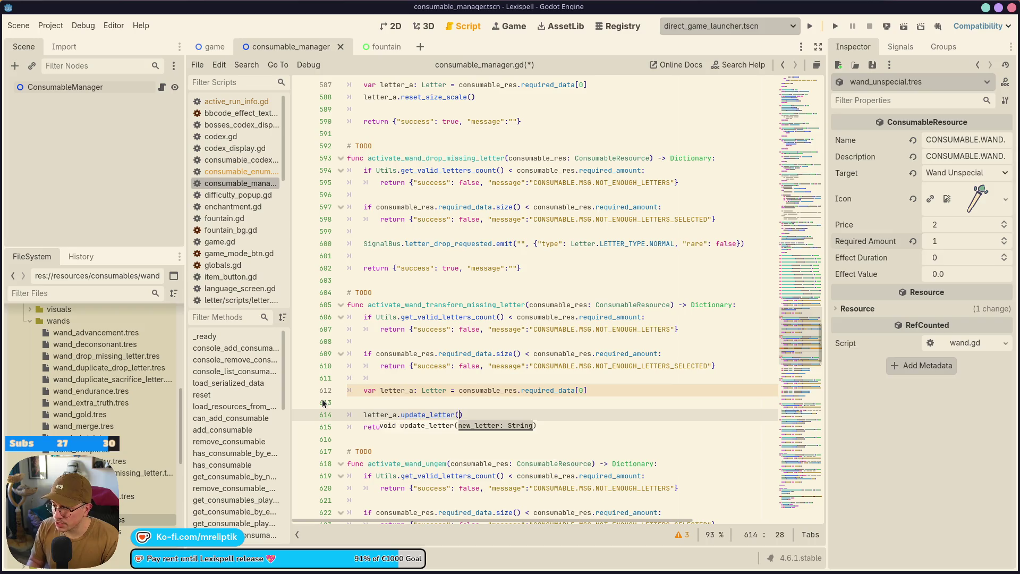
key("Return")
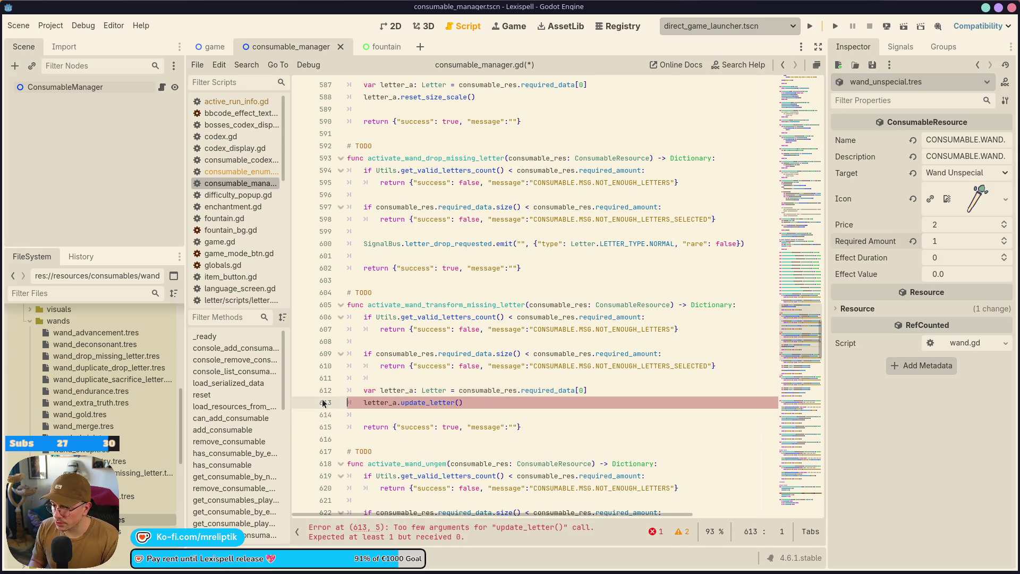
key("Up")
Step: Declare var new_letter: String = "" above the call, after checking update_letter in letter.gd, and save
type("var new_l")
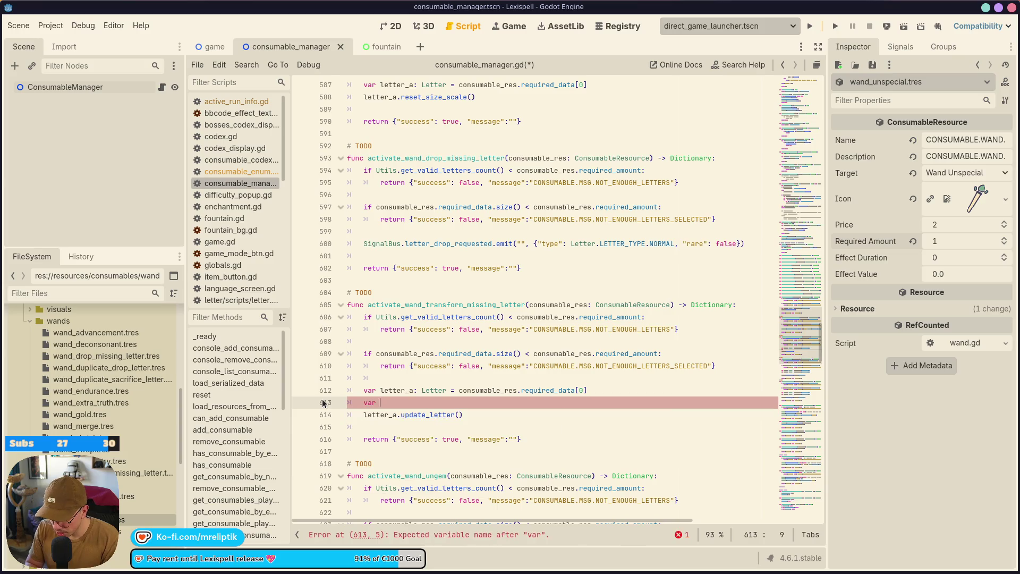
type("etter: L")
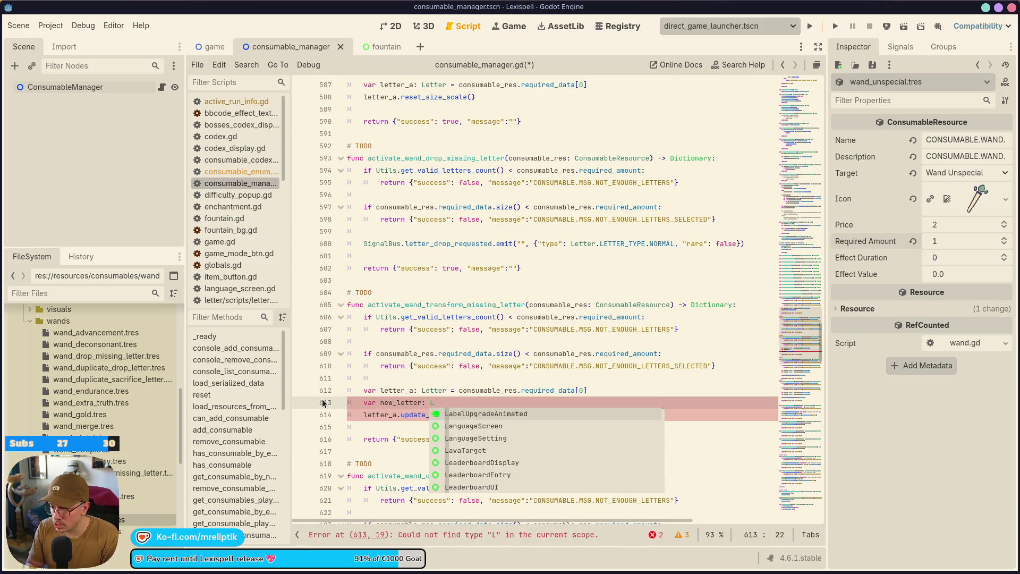
key("BackSpace")
key("BackSpace")
key("BackSpace")
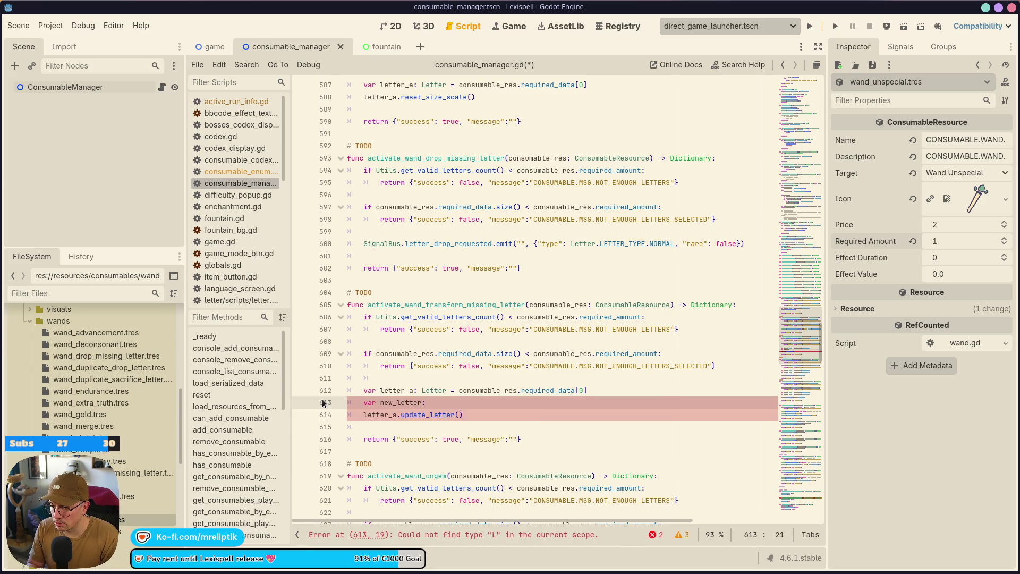
type(":")
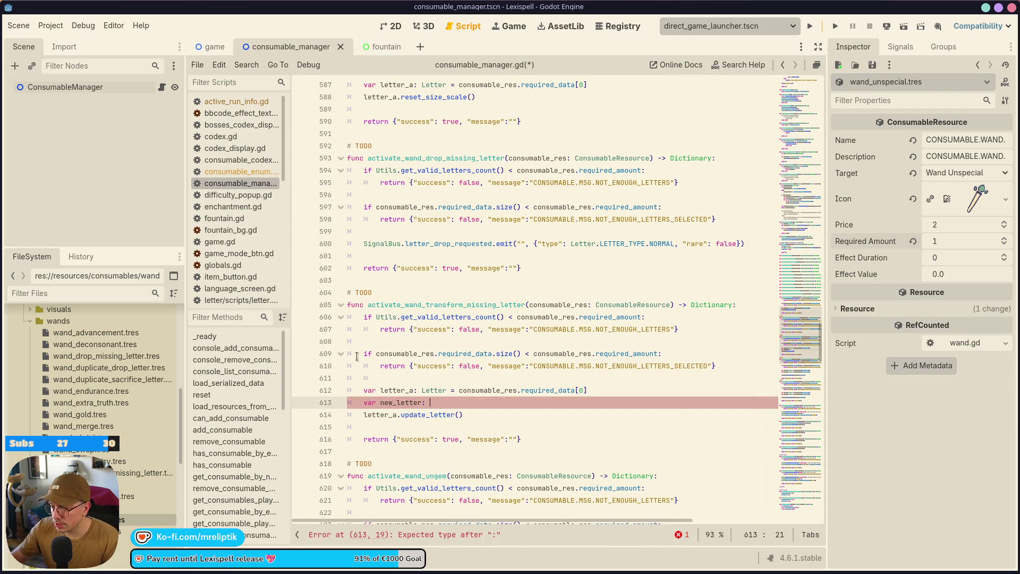
left_click(450, 423)
left_click(447, 415, "ctrl")
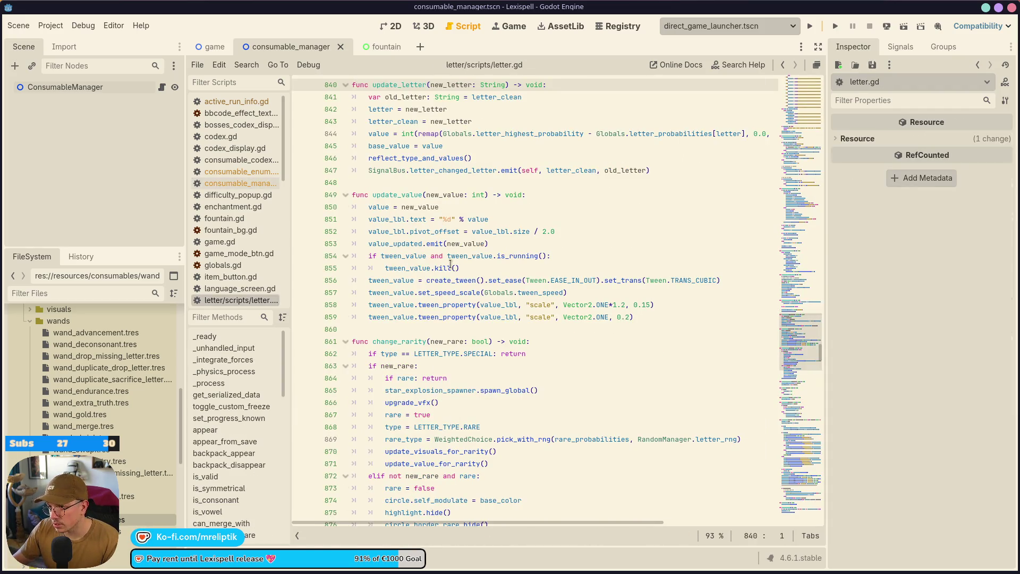
left_click(161, 87)
left_click(455, 407)
type("String = \"")
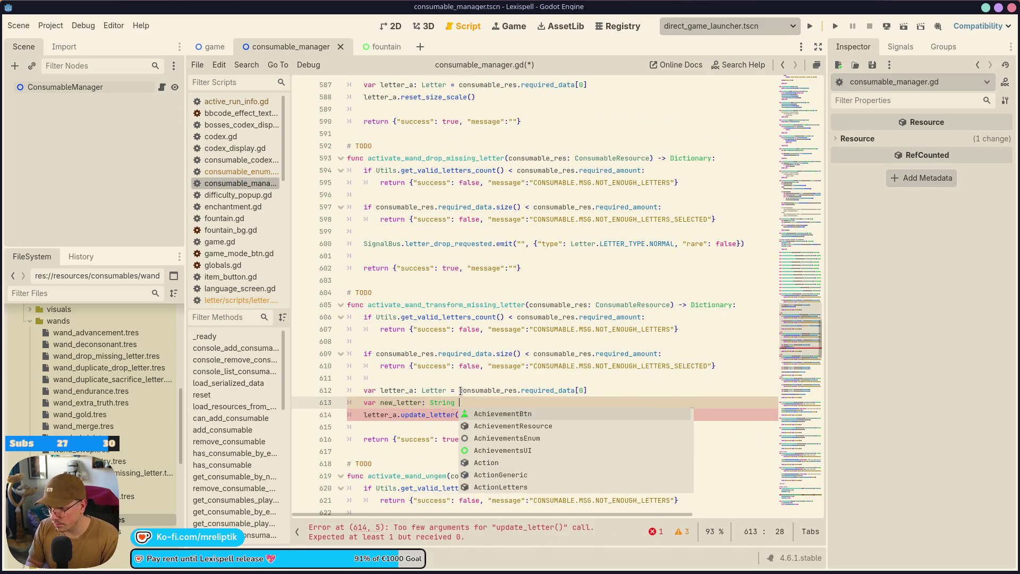
key("ctrl+s")
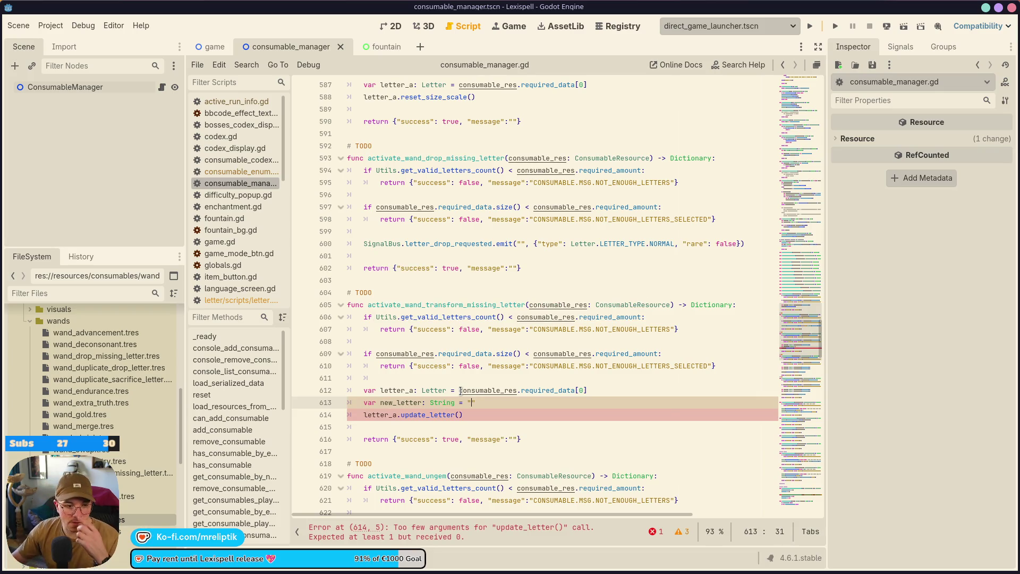
Step: Pass new_letter as the argument to letter_a.update_letter and save the script
scroll(431, 318, "down", 3)
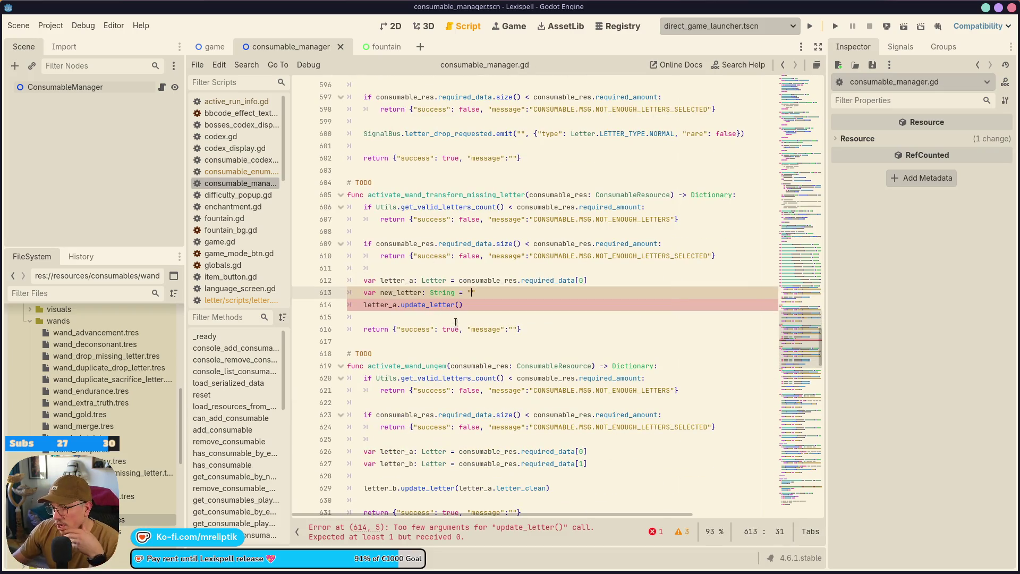
left_click(459, 305)
key("ctrl+v")
key("ctrl+z")
type("new_letter")
key("ctrl+s")
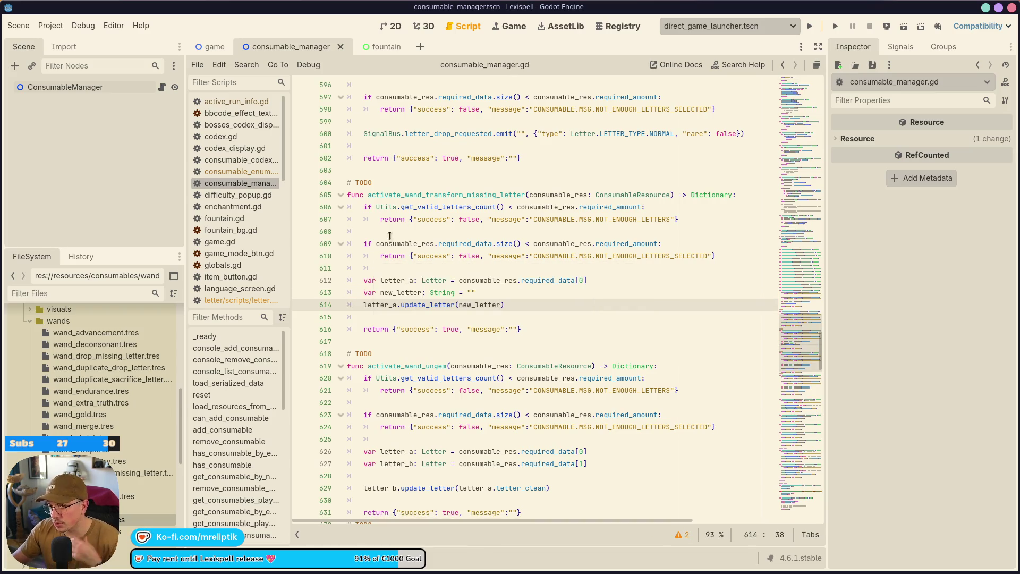
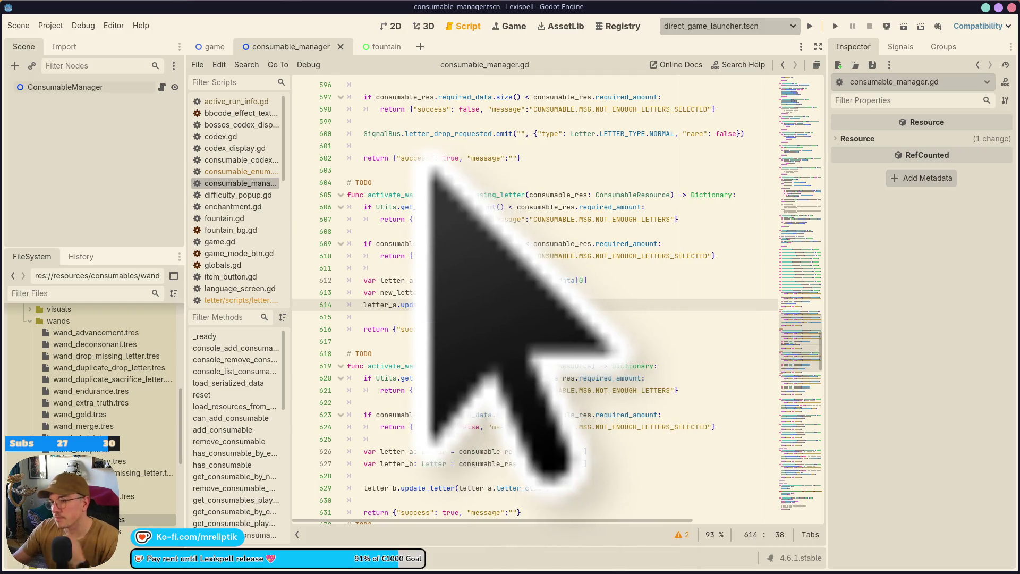
Step: After the required-data check, add comments about copying the weighted letters dict and removing the cauldron letter
scroll(434, 306, "up", 5)
left_click(446, 306)
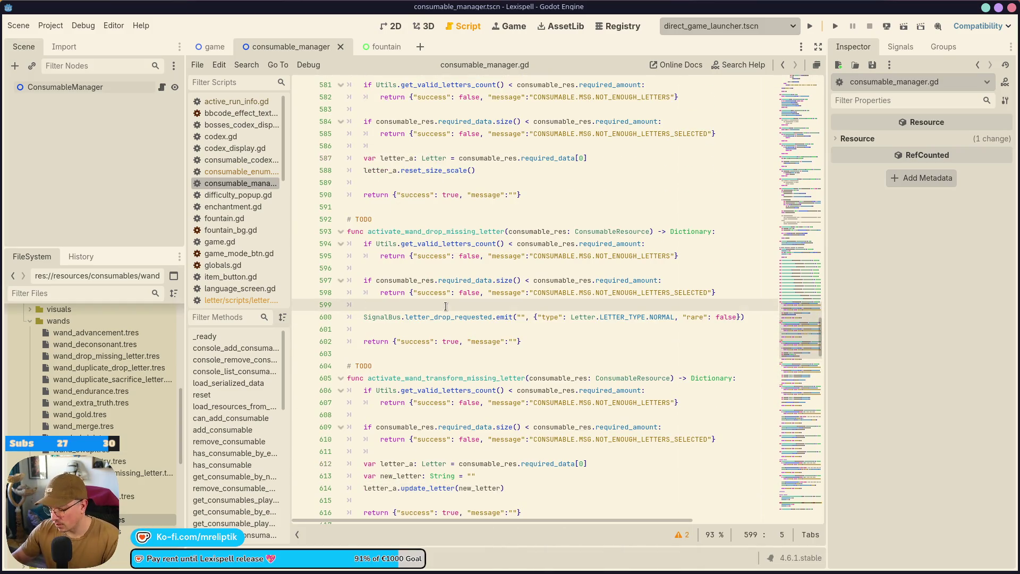
key("Return")
key("Return")
key("Up")
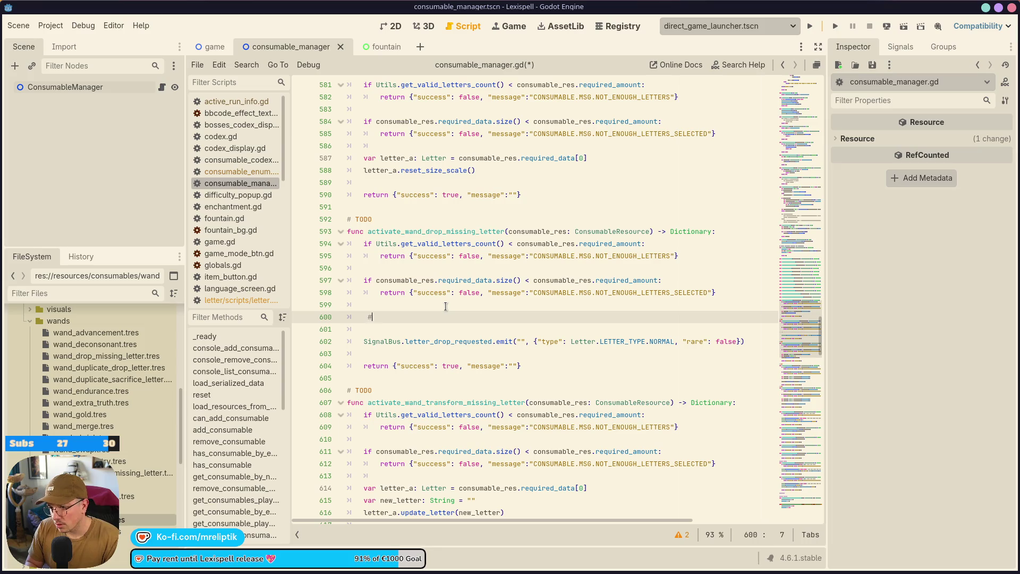
type("py the w")
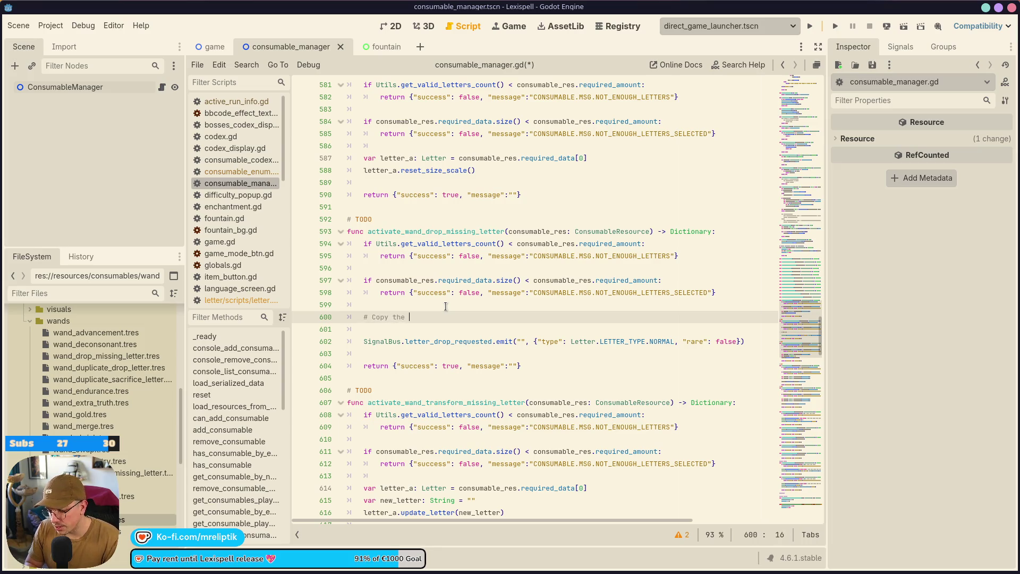
type("eighted letter")
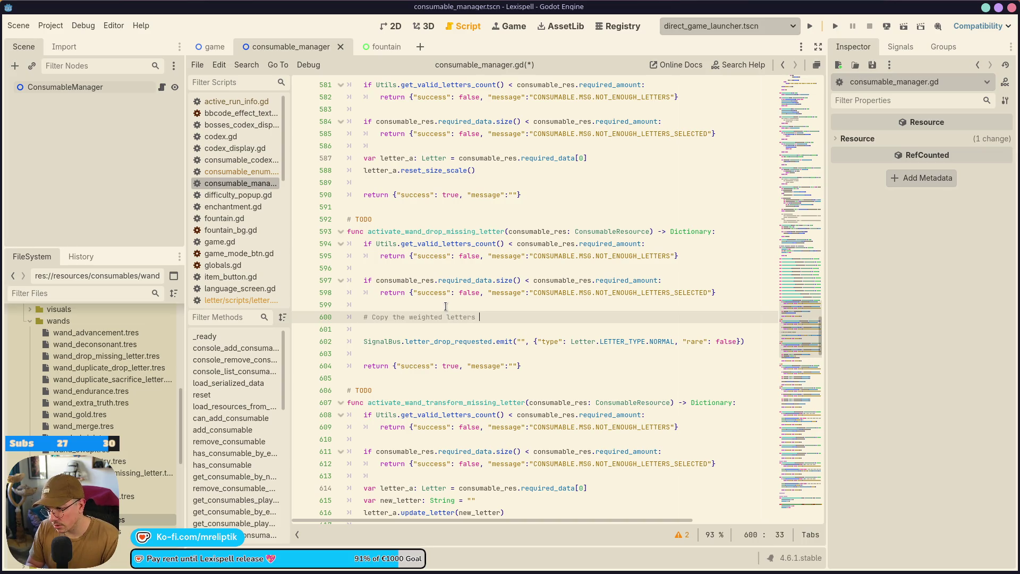
key("Return")
key("Return")
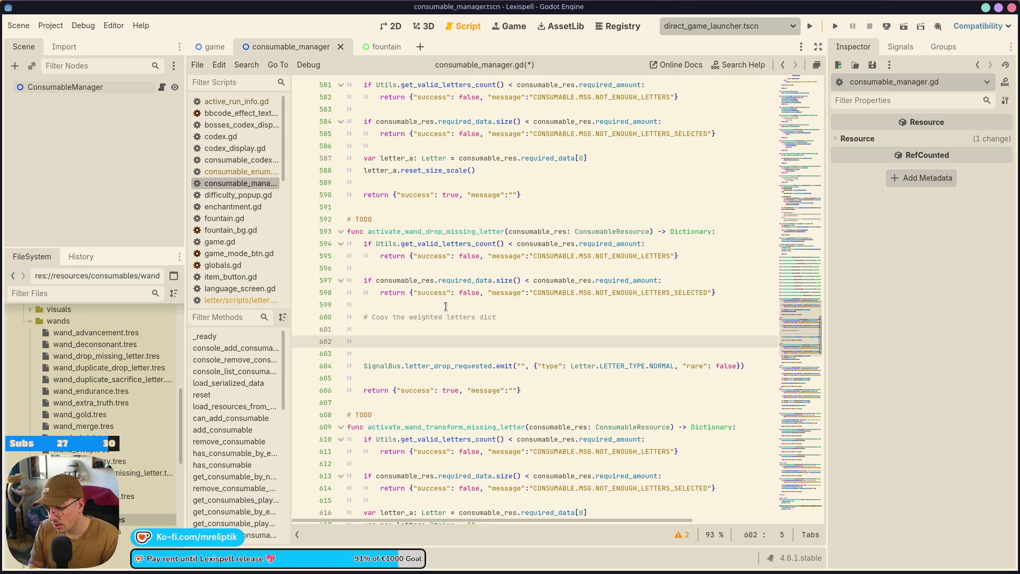
type("emove the lette")
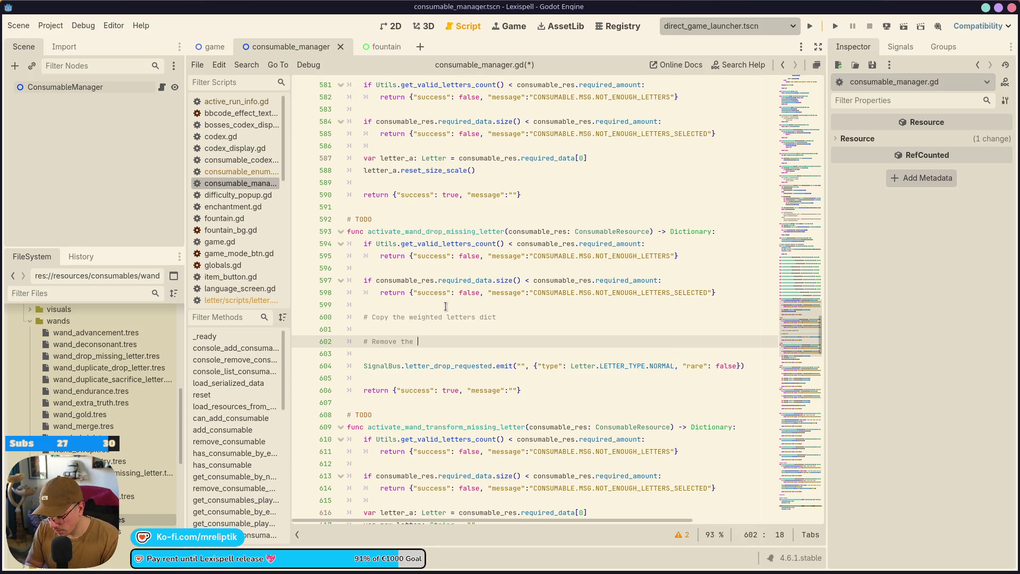
type("r present ")
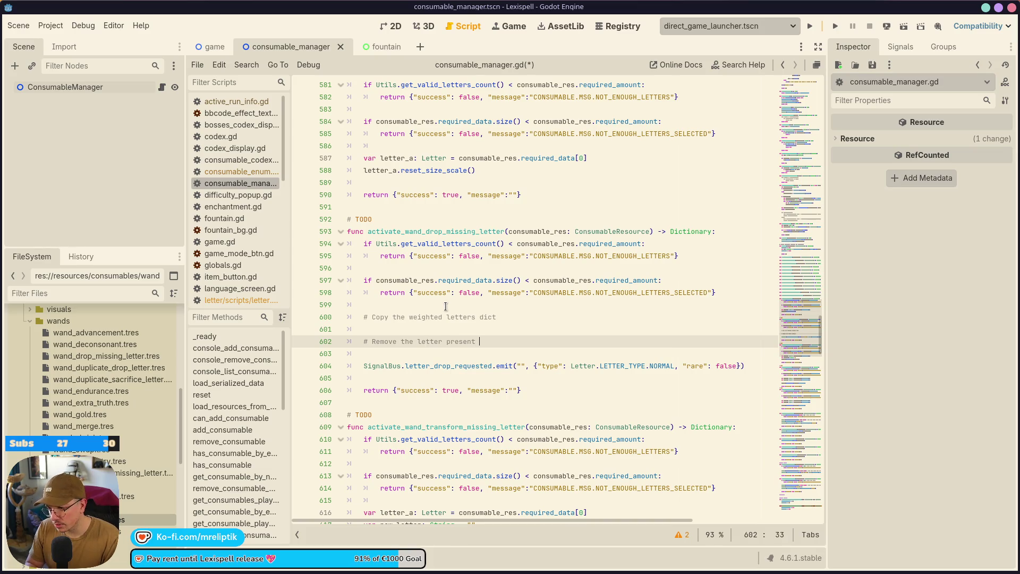
type("in the ca")
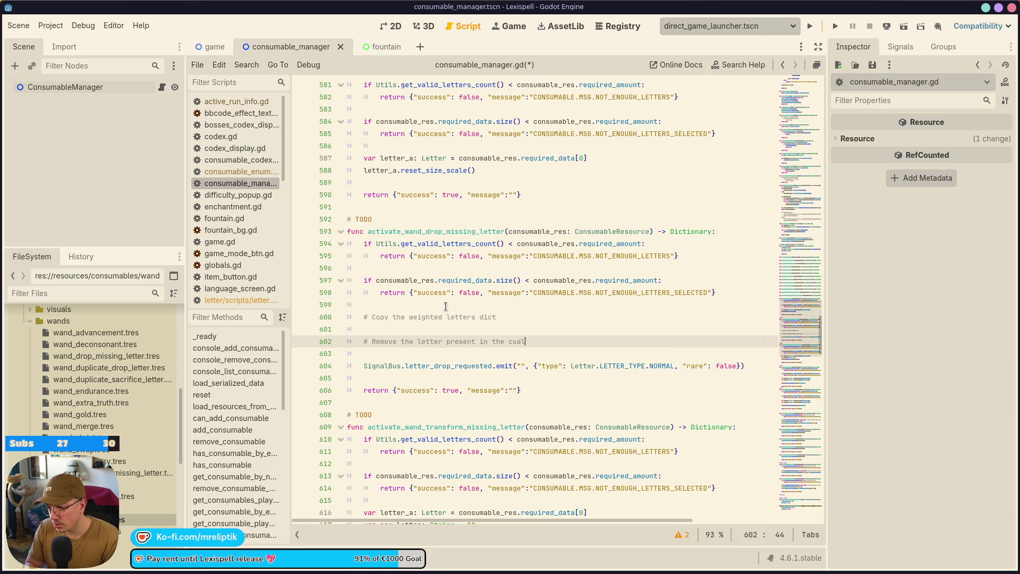
type("uldron from ")
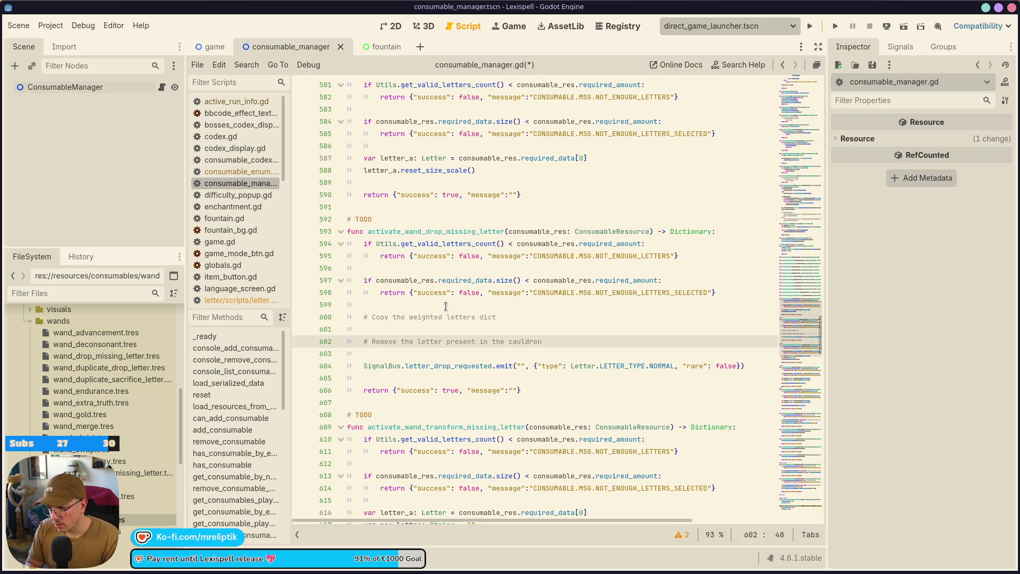
type("the dict")
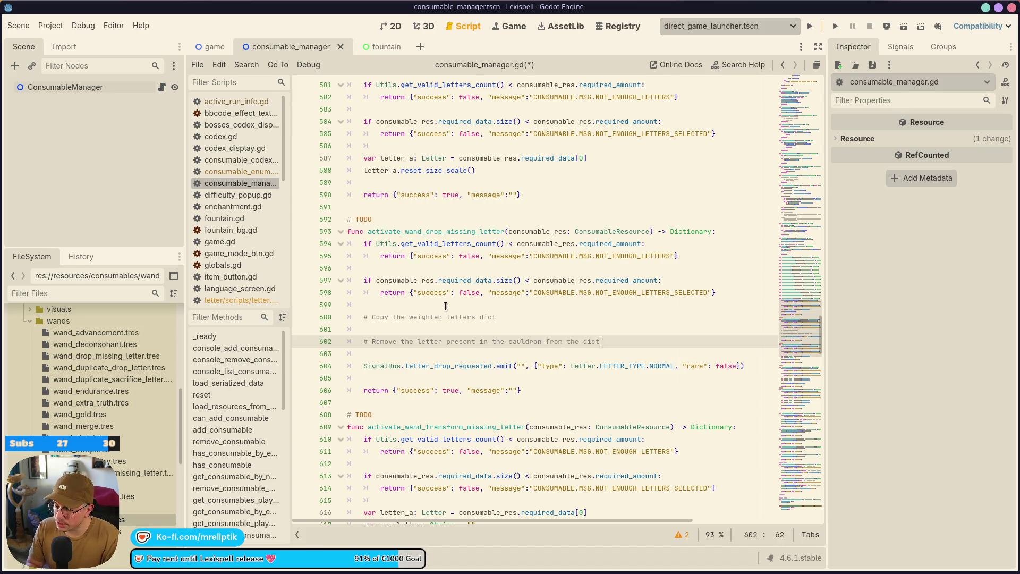
key("Return")
key("Return")
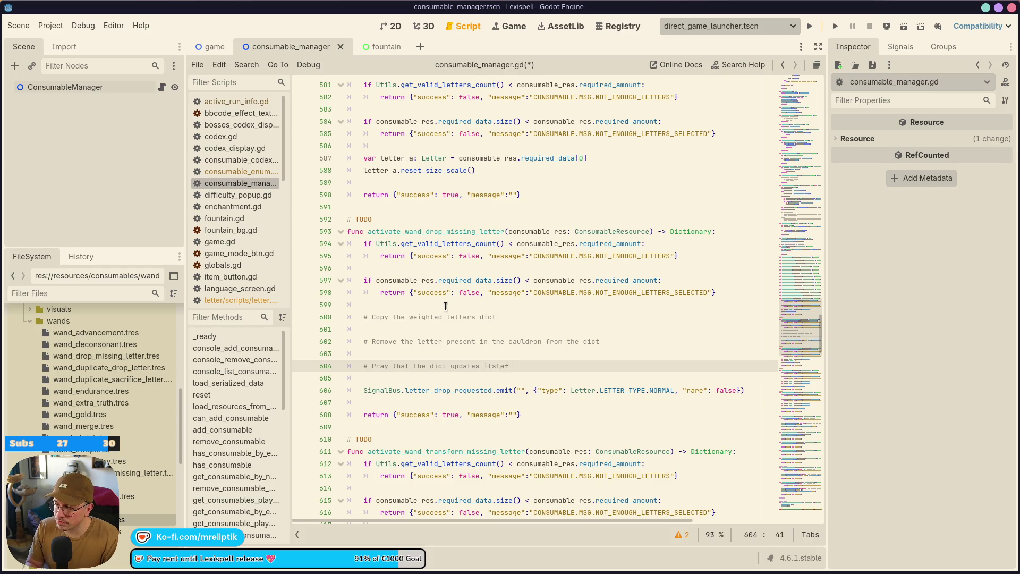
type("# Pray that the dict updates itself")
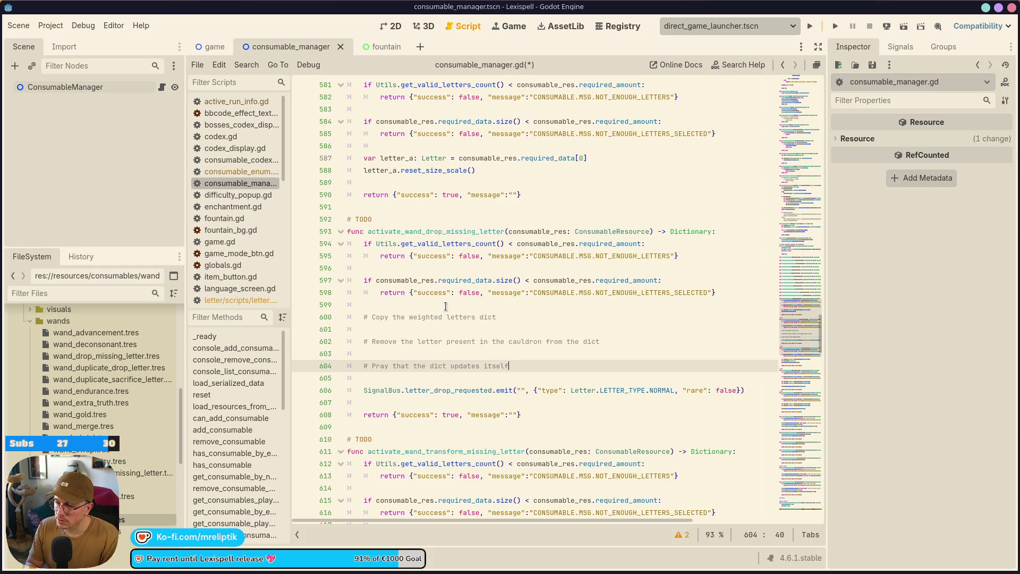
Step: Add the '# Grab a random letter using the weighted dict' comment and begin a var declaration below it
key("Return")
key("Return")
type("# Grab a random letter using")
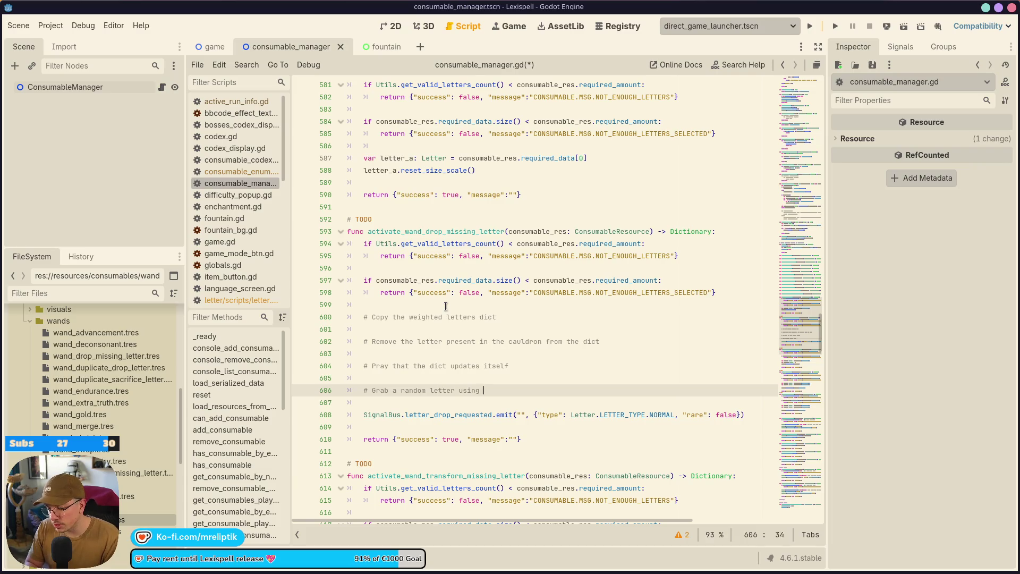
type("the weighted dict")
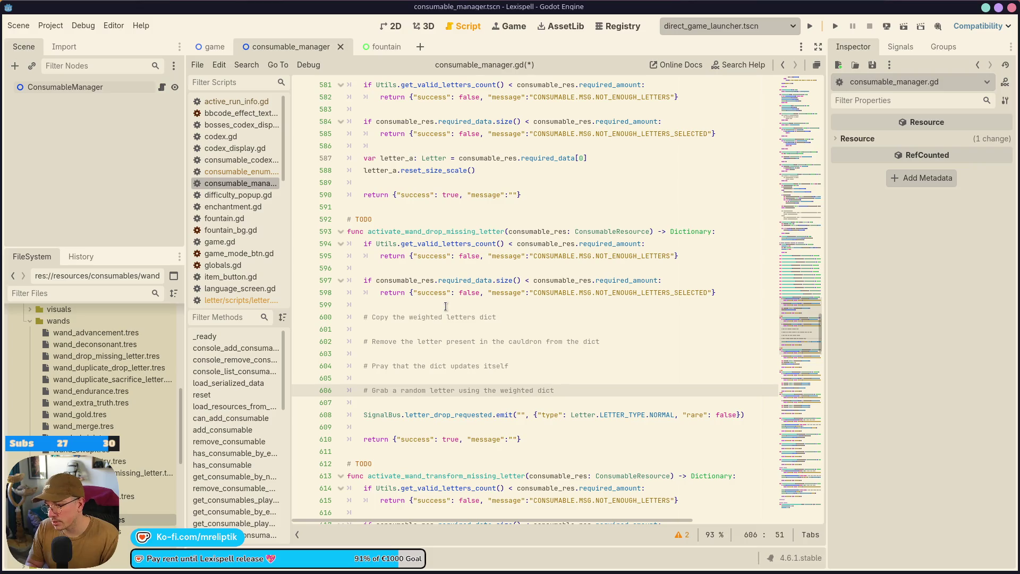
key("Return")
type("var l")
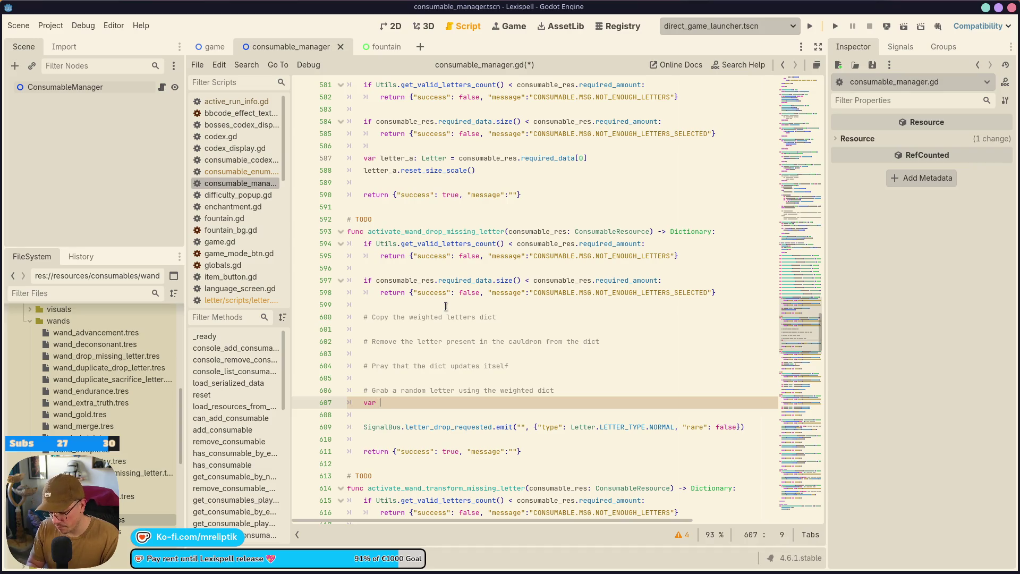
Step: Declare var new_letter: String = "", pass new_letter as letter_drop_requested.emit's first argument, and save
type("r: Sr")
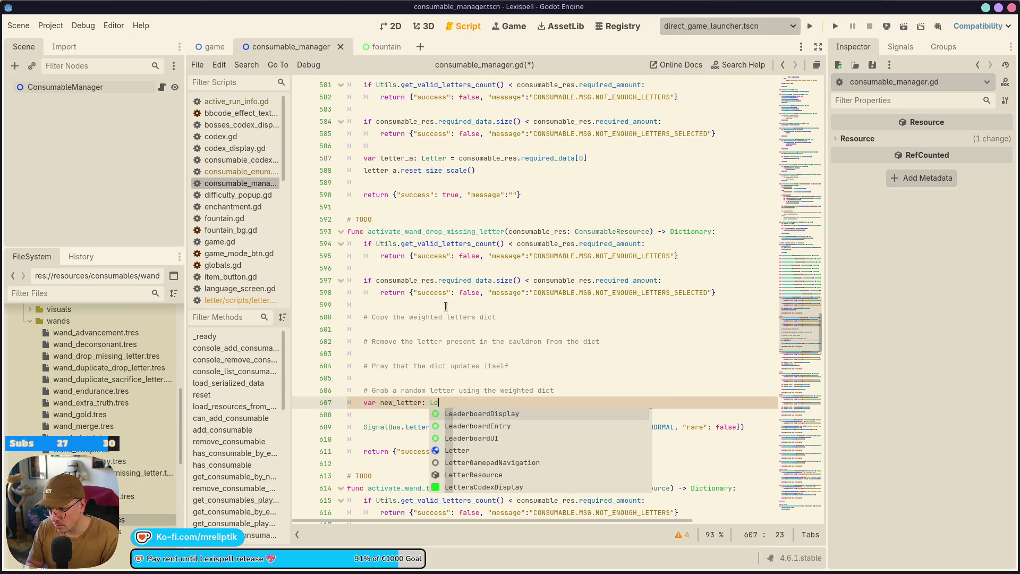
type("tring = \"")
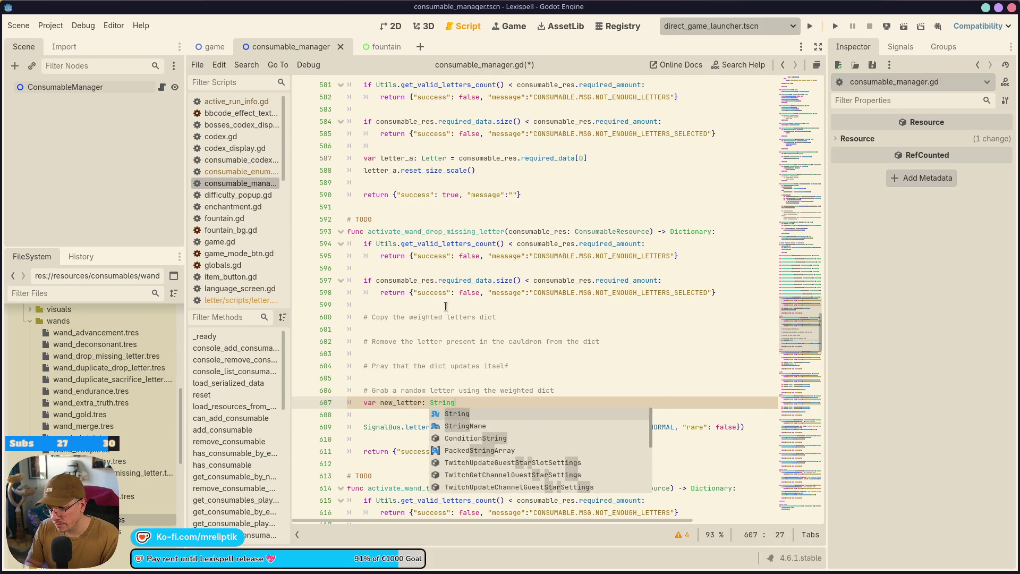
key("ctrl+s")
key("Down")
key("Down")
key("ctrl+Right")
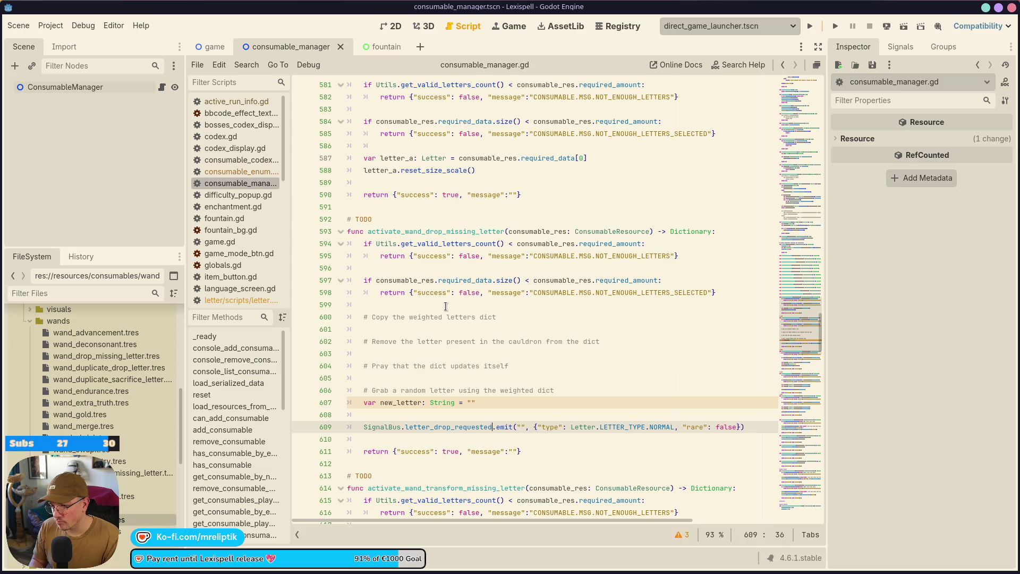
key("BackSpace")
type("new_")
key("Return")
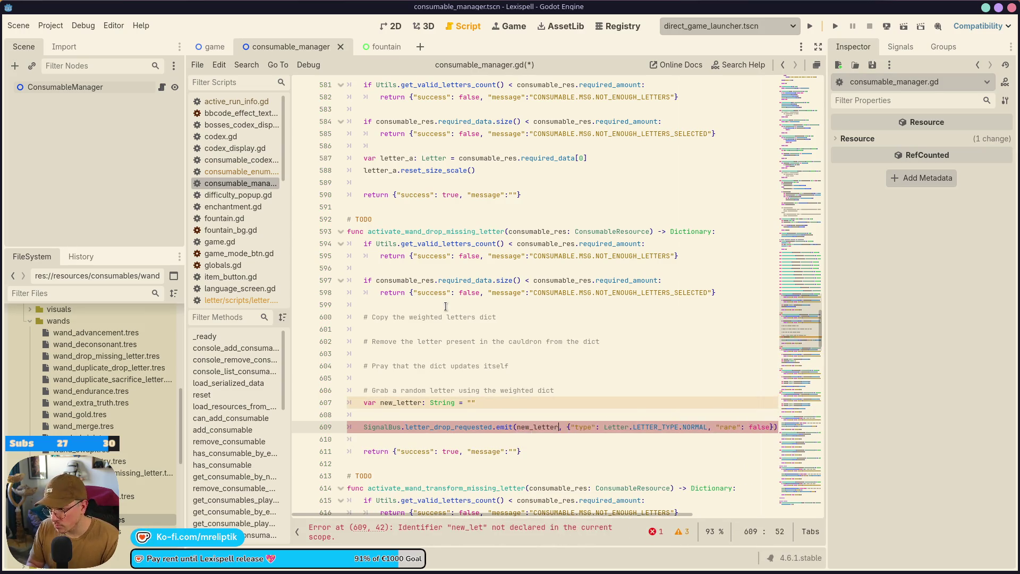
key("ctrl+s")
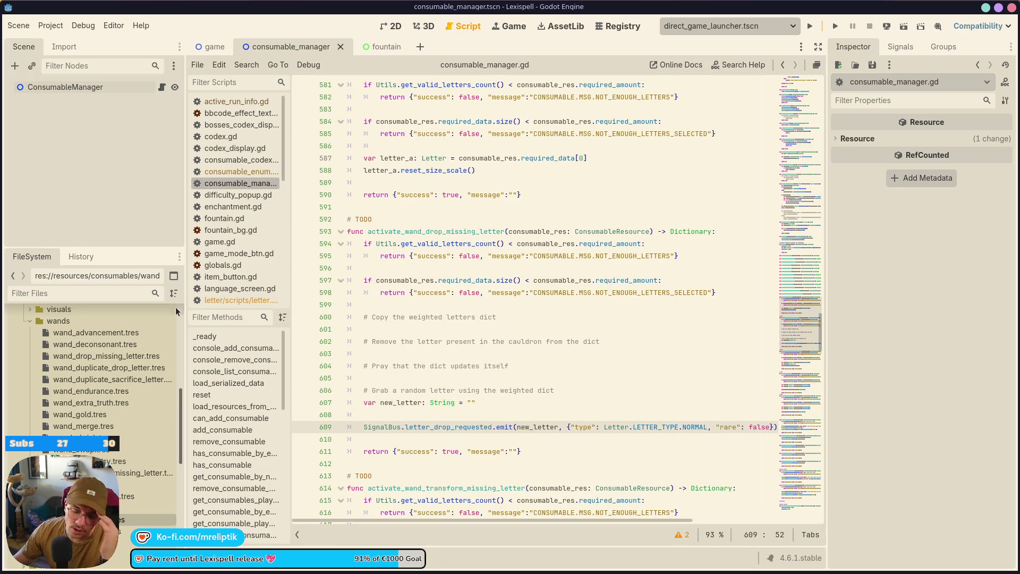
Step: Add a blank line above the unspecial TODO and remove the extra one before activate_potion_avidity, then save
scroll(405, 306, "down", 12)
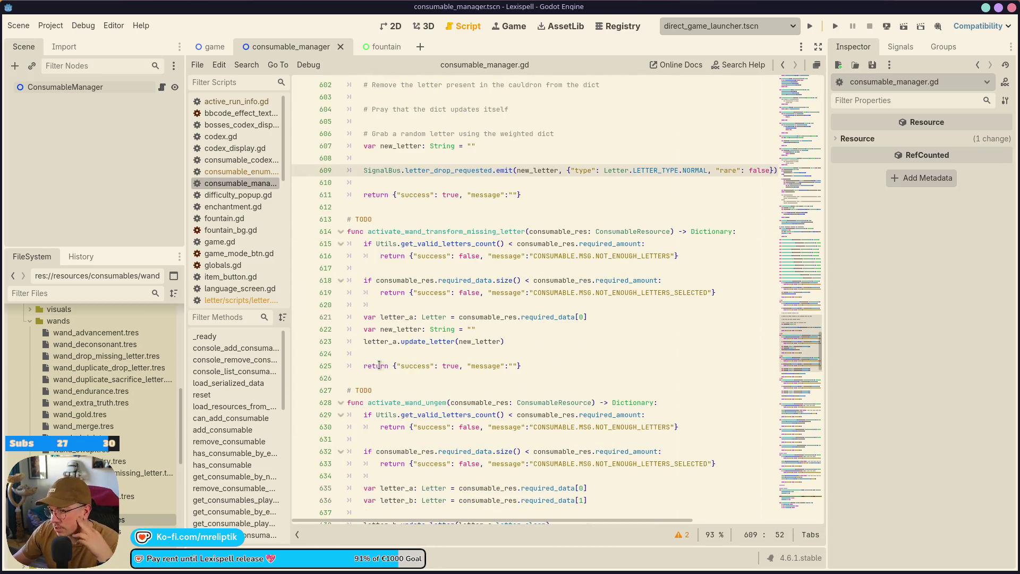
left_click(405, 219)
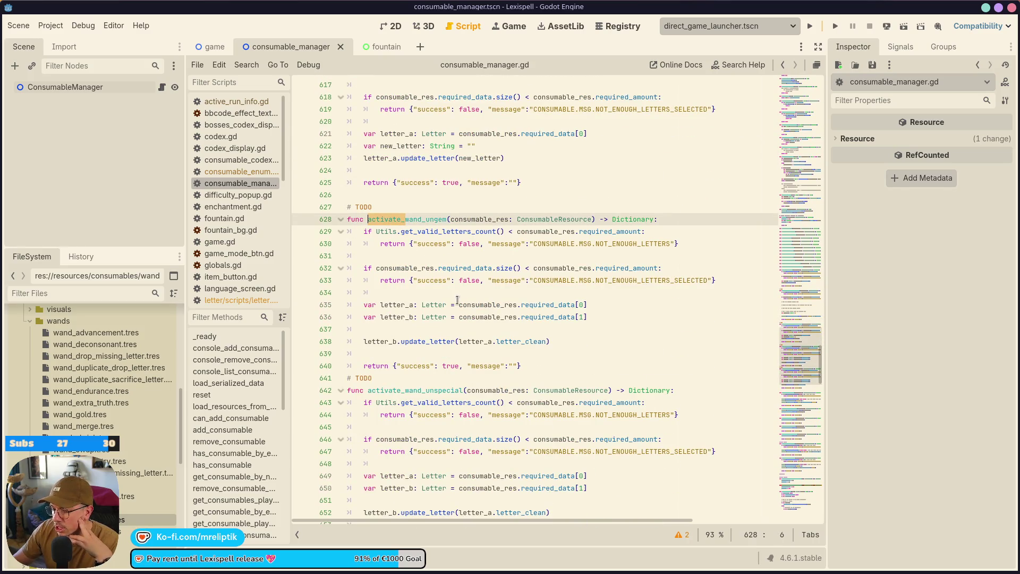
left_click(413, 219)
double_click(414, 219)
scroll(414, 228, "down", 4)
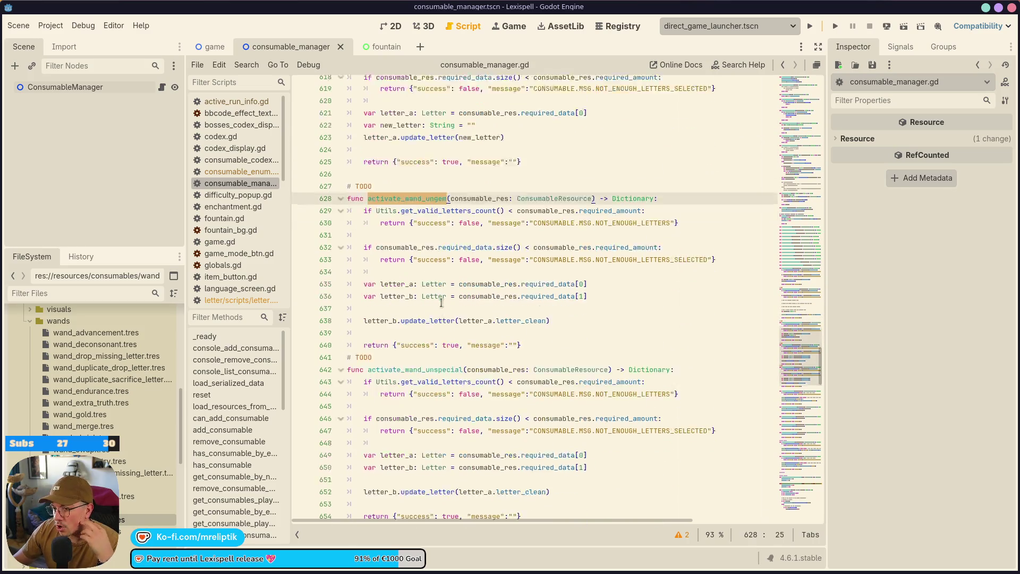
double_click(413, 244)
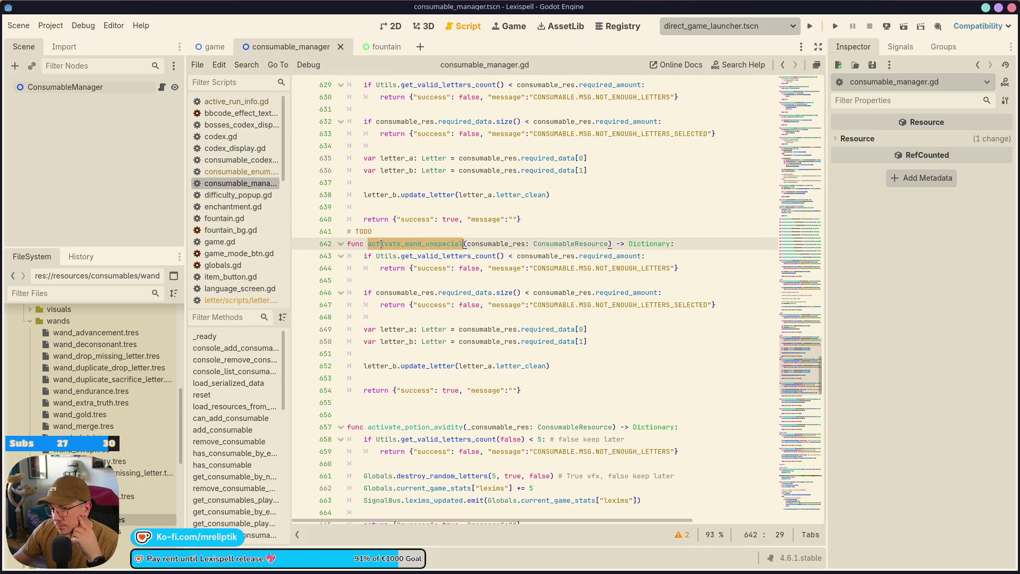
left_click(352, 231)
key("Home")
key("Return")
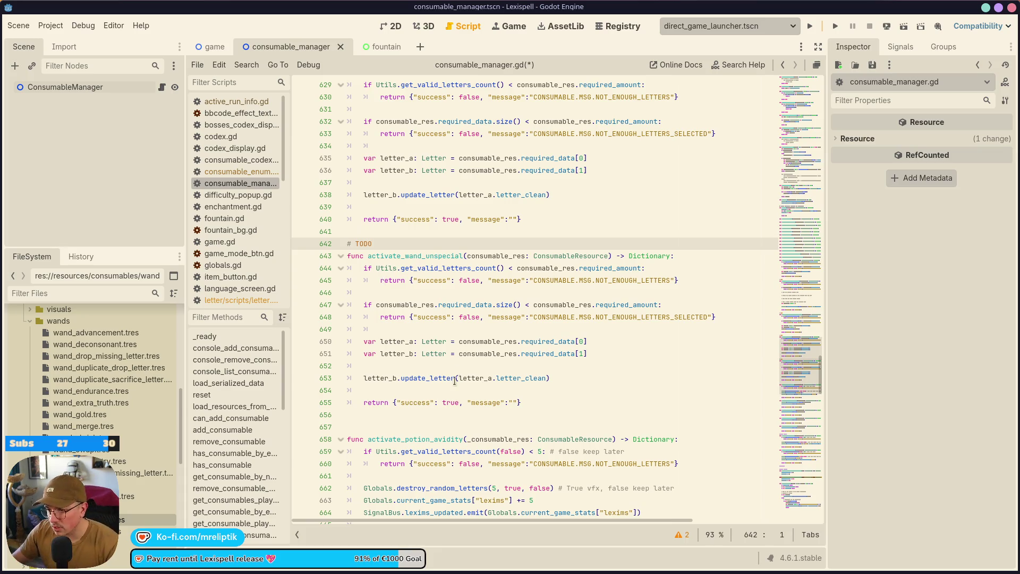
left_click(402, 412)
key("Delete")
key("ctrl+s")
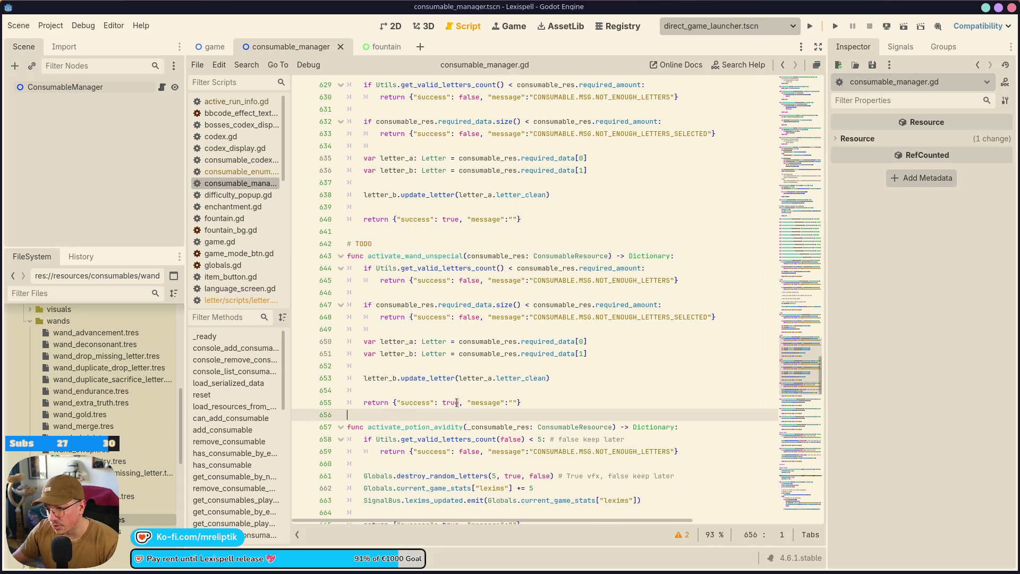
Step: Delete the letter_b declaration lines in activate_wand_unspecial and activate_wand_ungem, then save
left_click(554, 402)
left_click(617, 352)
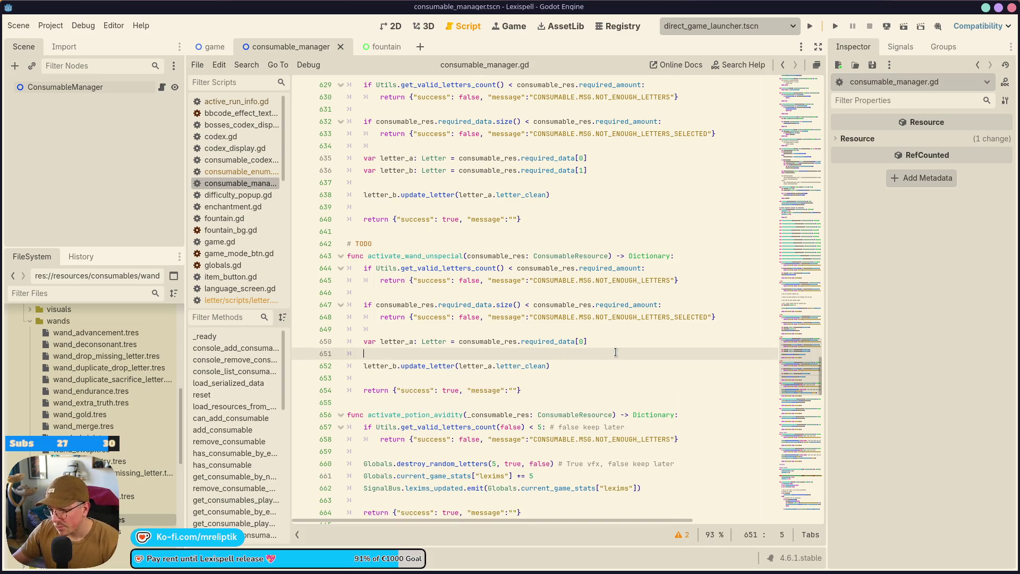
key("ctrl+x")
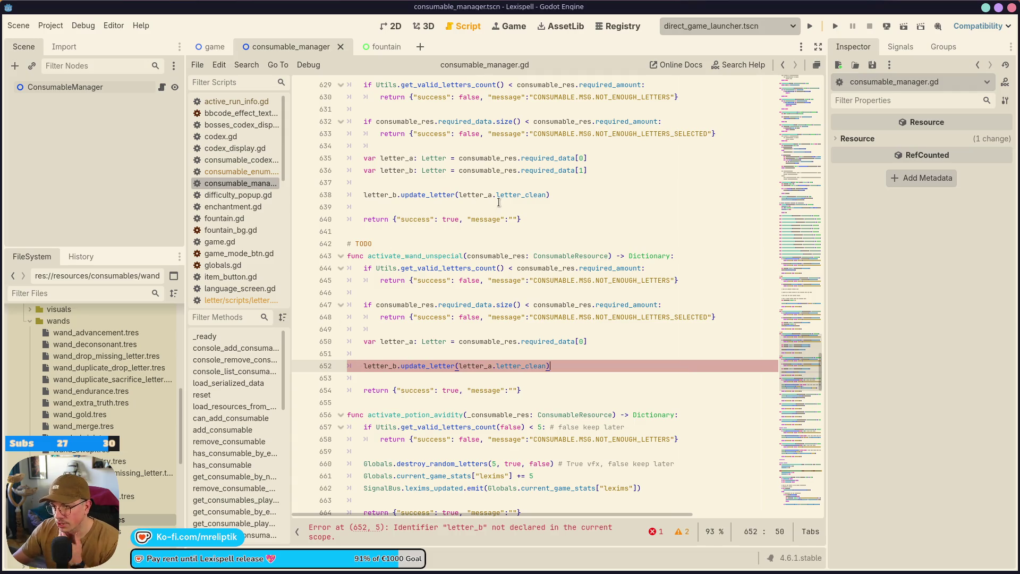
left_click(609, 174)
key("ctrl+x")
key("ctrl+s")
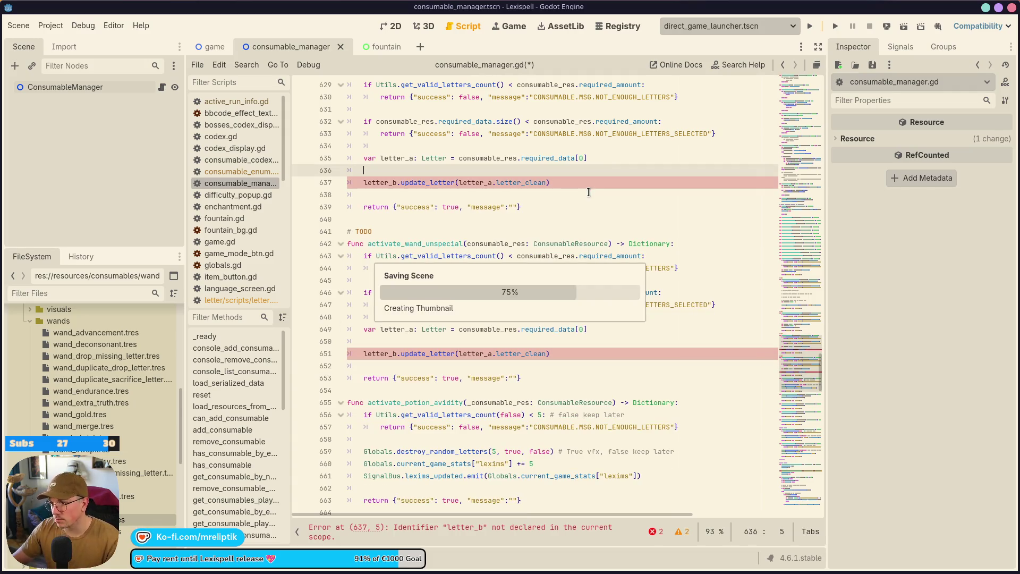
Step: Replace ungem's letter_b update call with letter_a.change_rarity(false) on line 636 and save
left_click(432, 182)
scroll(449, 186, "up", 2)
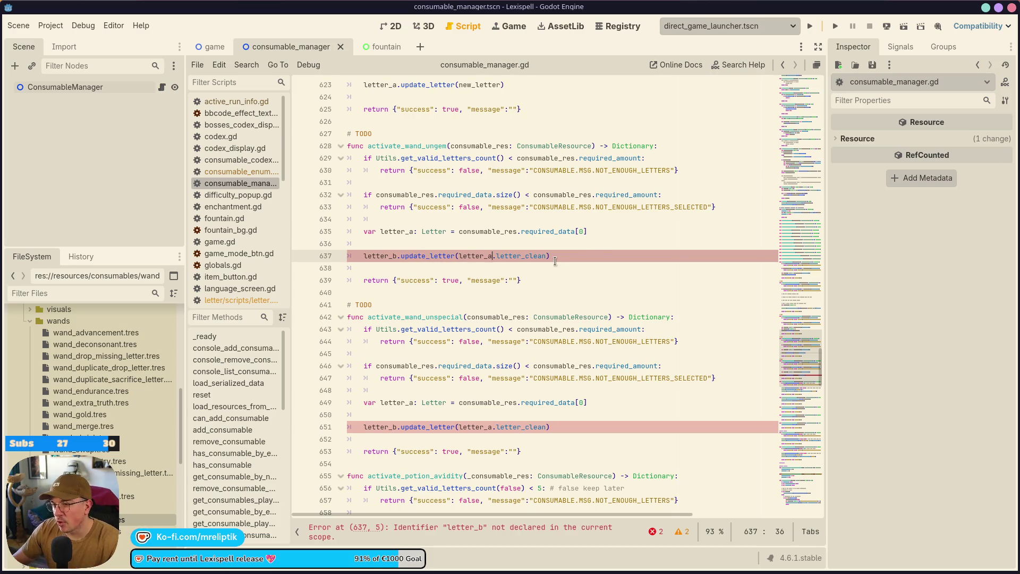
key("ctrl+shift+k")
type("letter_a.")
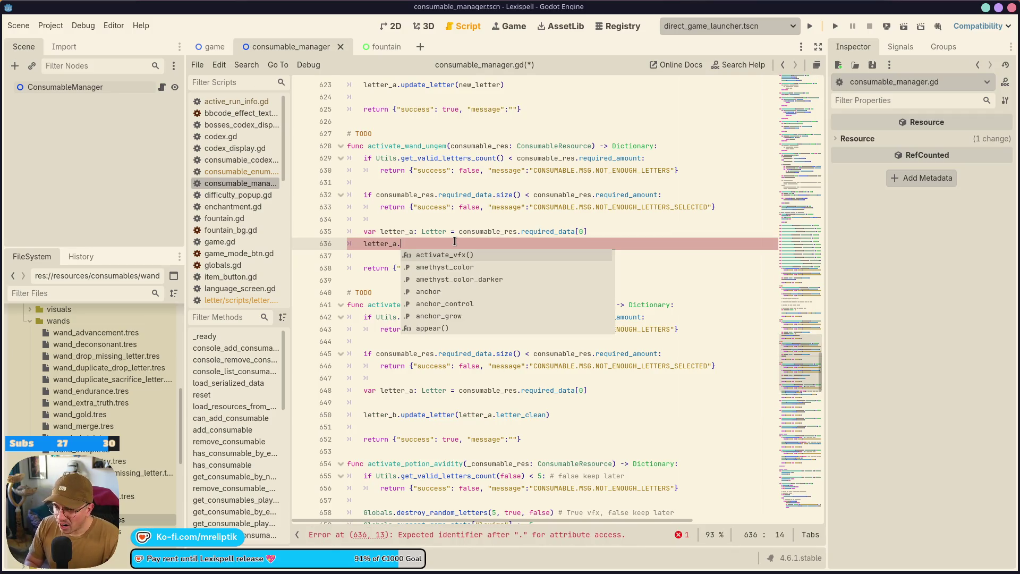
type("rare")
key("BackSpace")
key("BackSpace")
key("BackSpace")
type("update_")
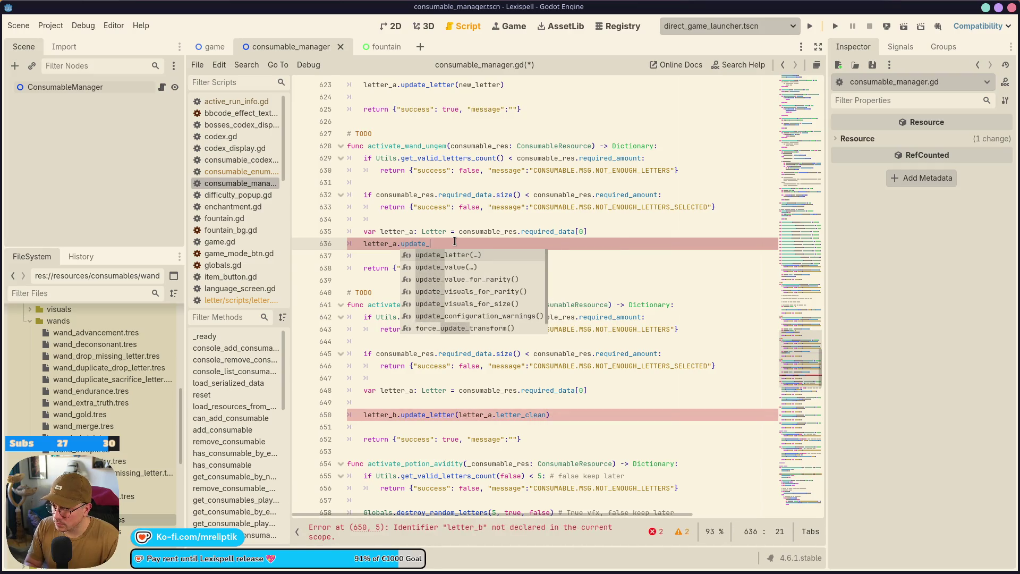
type("r")
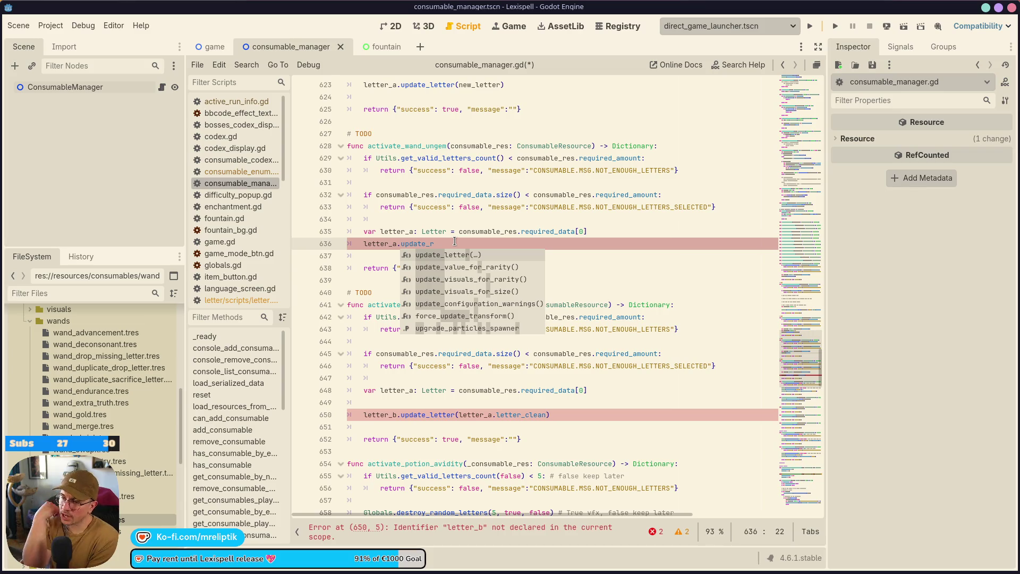
key("BackSpace")
key("BackSpace")
key("BackSpace")
type("rarity")
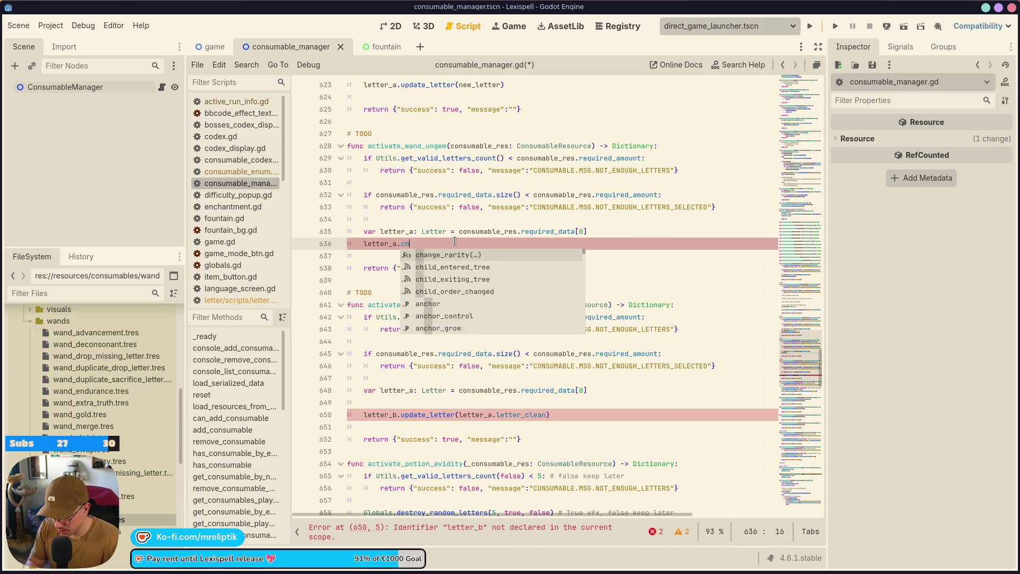
key("Return")
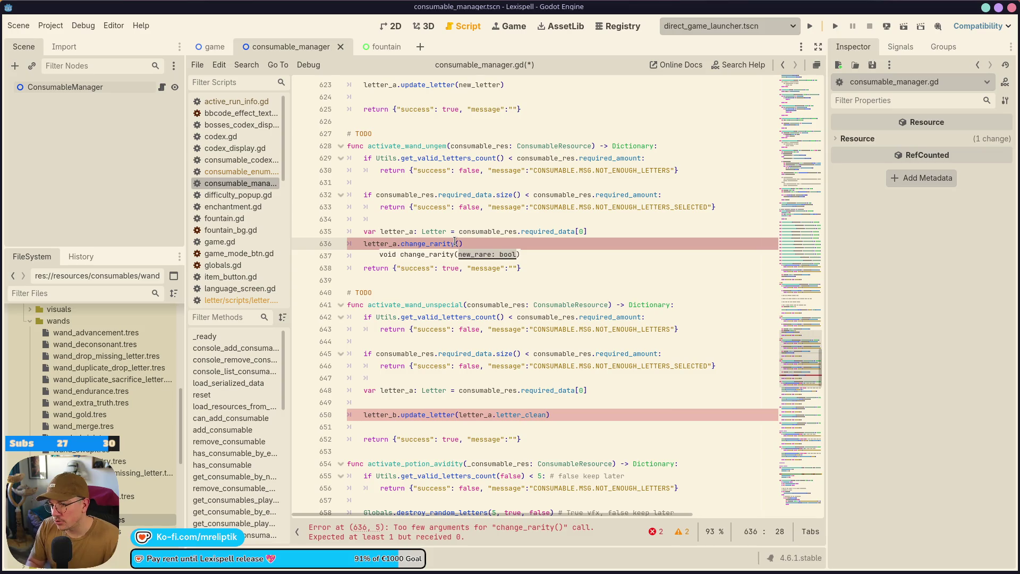
type("false")
key("ctrl+s")
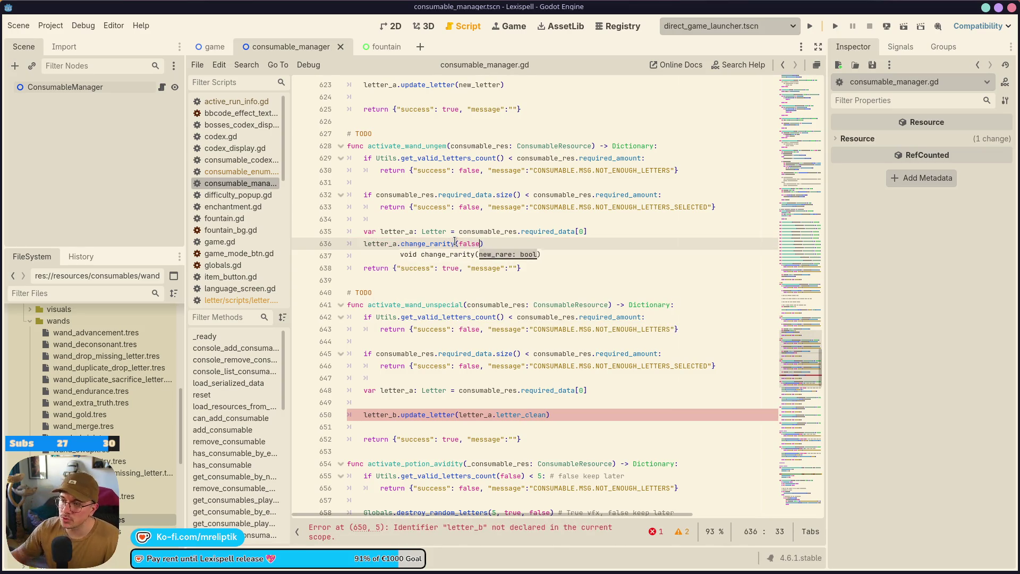
Step: In activate_wand_unspecial, replace the letter_b line with letter_a.change_special(false) and save
double_click(419, 249)
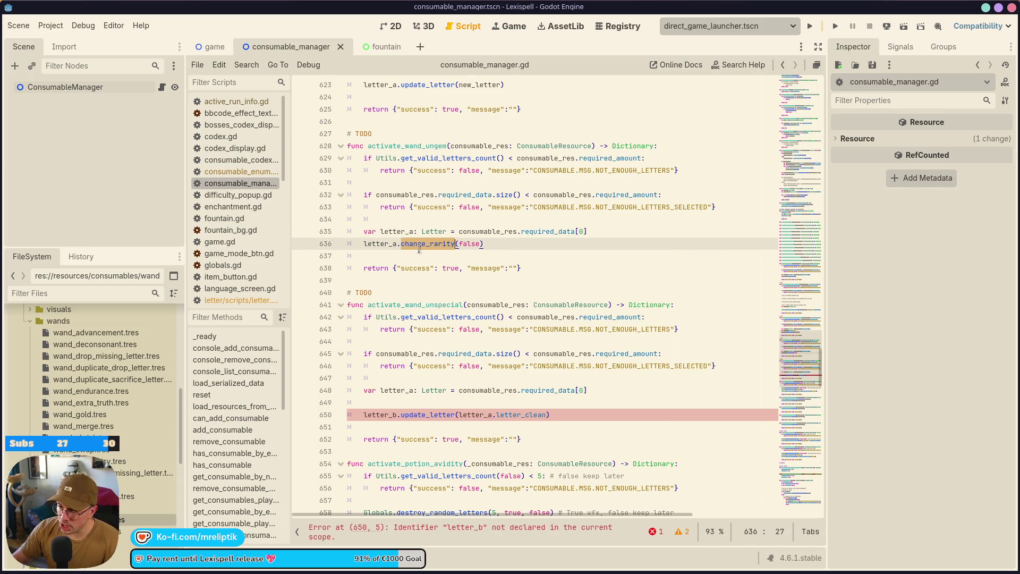
double_click(430, 414)
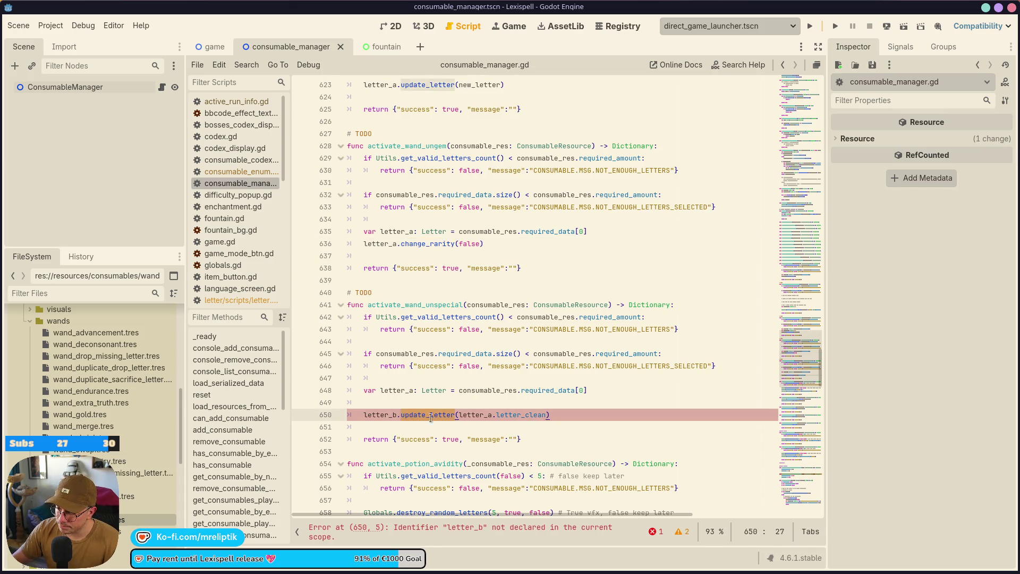
left_click(485, 244)
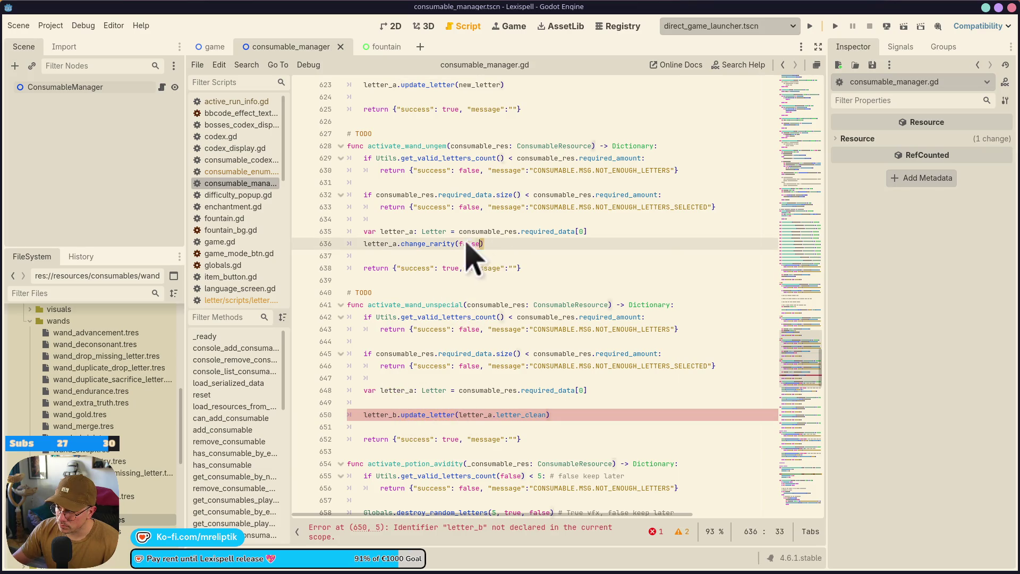
left_click(406, 405)
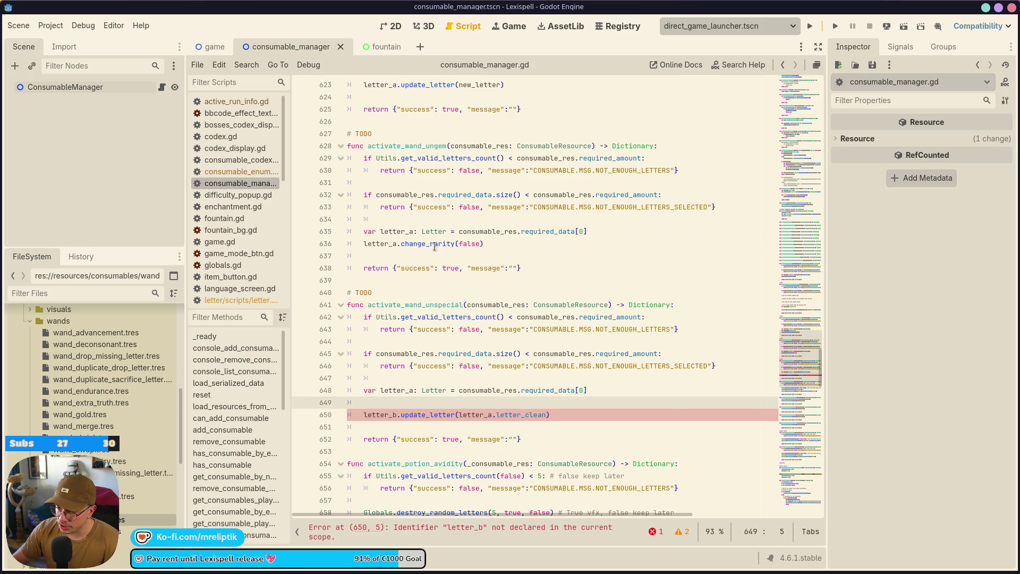
key("ctrl+v")
key("Down")
key("Down")
key("ctrl+shift+k")
key("ctrl+shift+k")
key("Up")
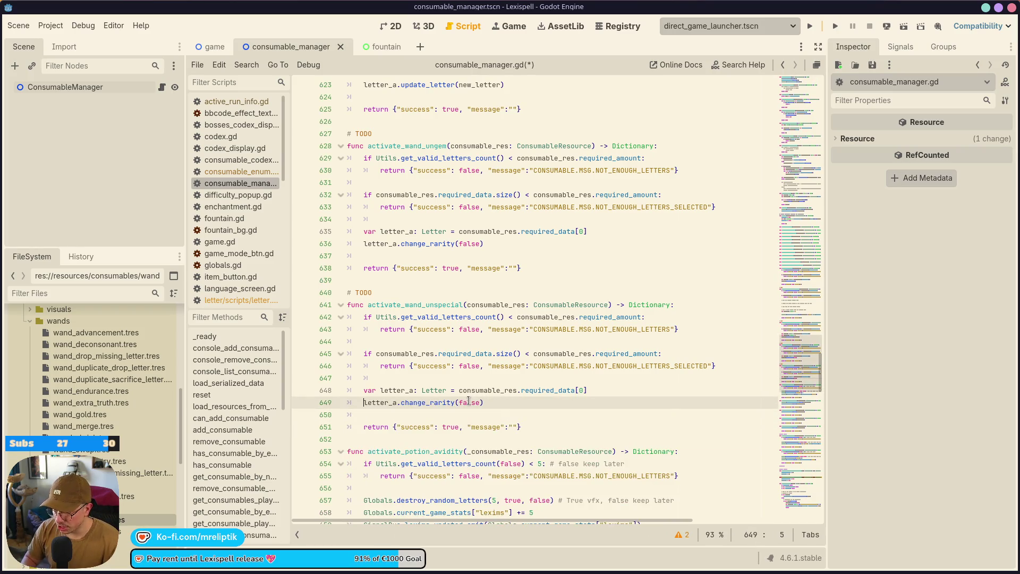
key("BackSpace")
key("BackSpace")
key("BackSpace")
type("special")
key("ctrl+s")
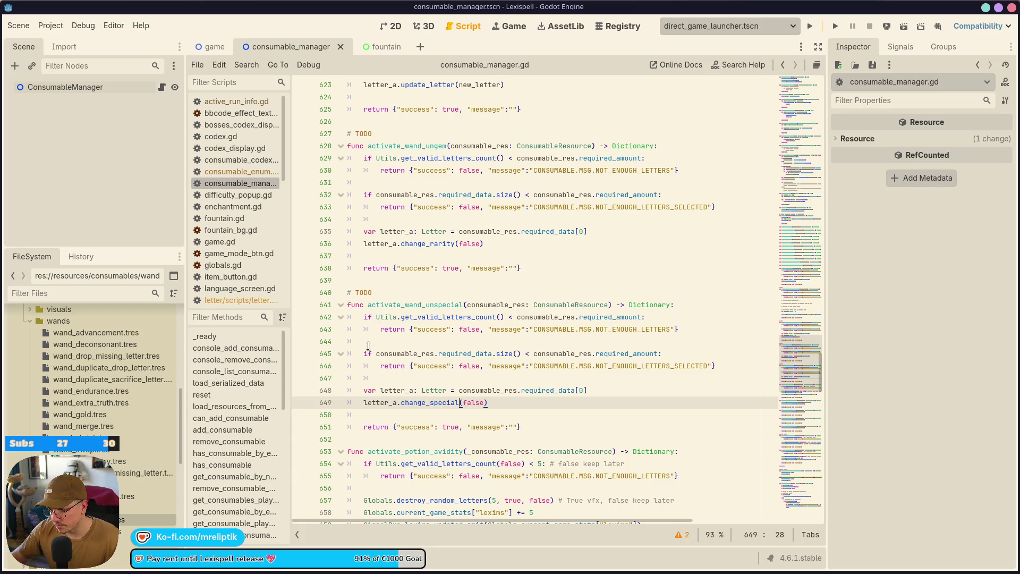
Step: Jump to the change_rarity definition in letter.gd
left_click(439, 399)
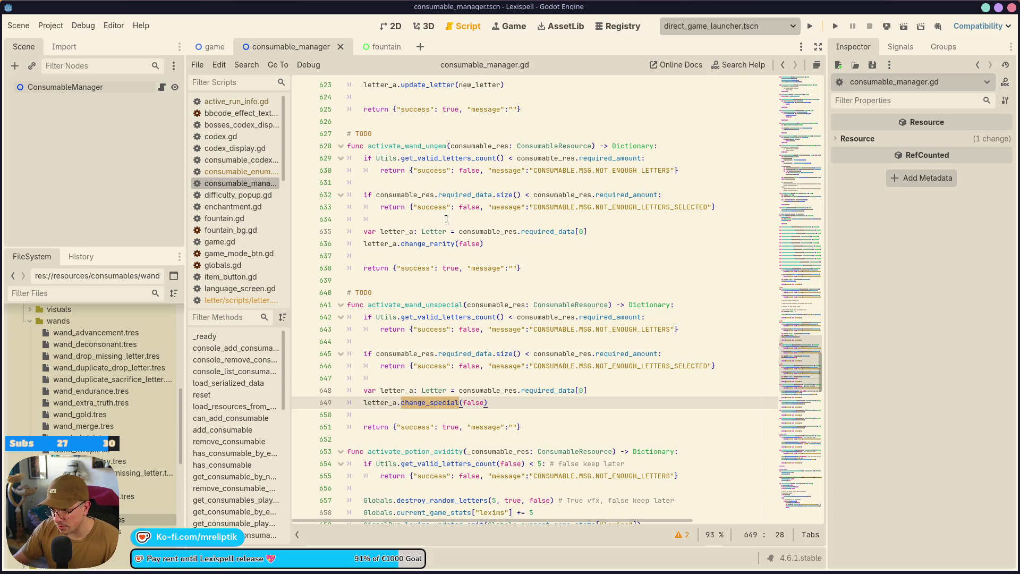
double_click(425, 244)
left_click(425, 244, "ctrl")
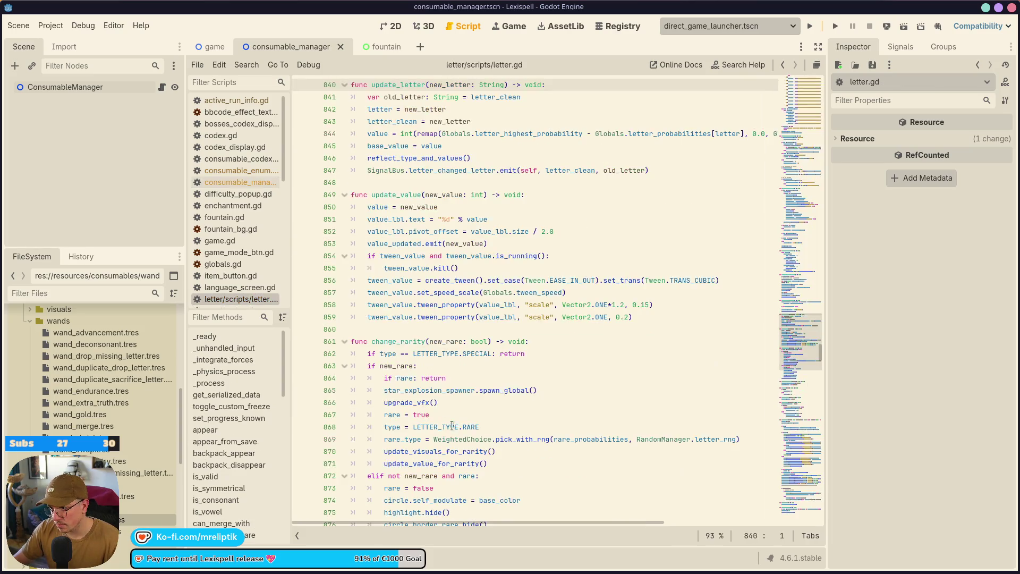
Step: Duplicate the change_rarity function directly below the original in letter.gd
left_click(488, 374)
double_click(404, 341)
scroll(404, 341, "down", 5)
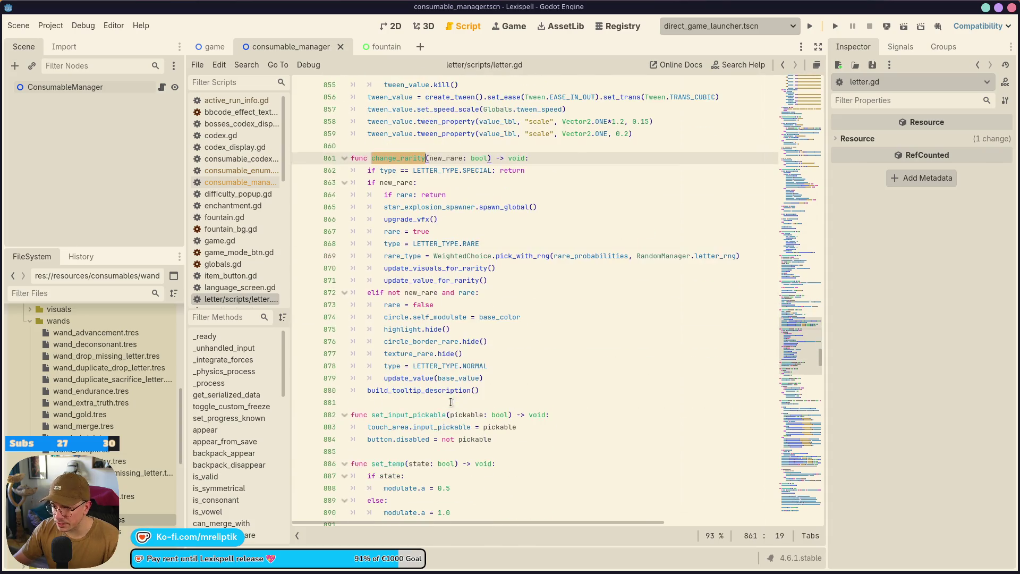
left_click_drag(497, 390, 383, 280)
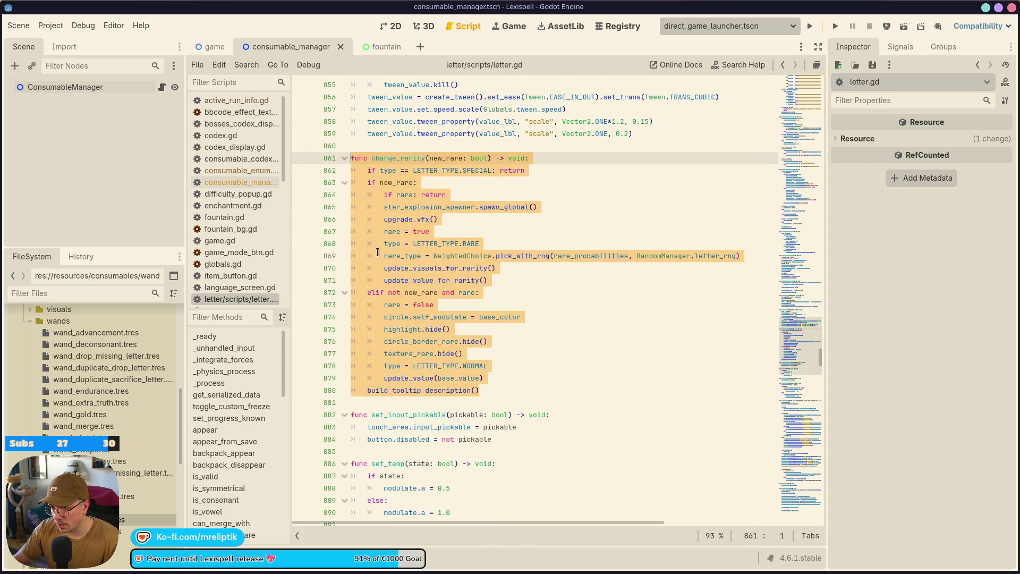
left_click(502, 396)
key("ctrl+v")
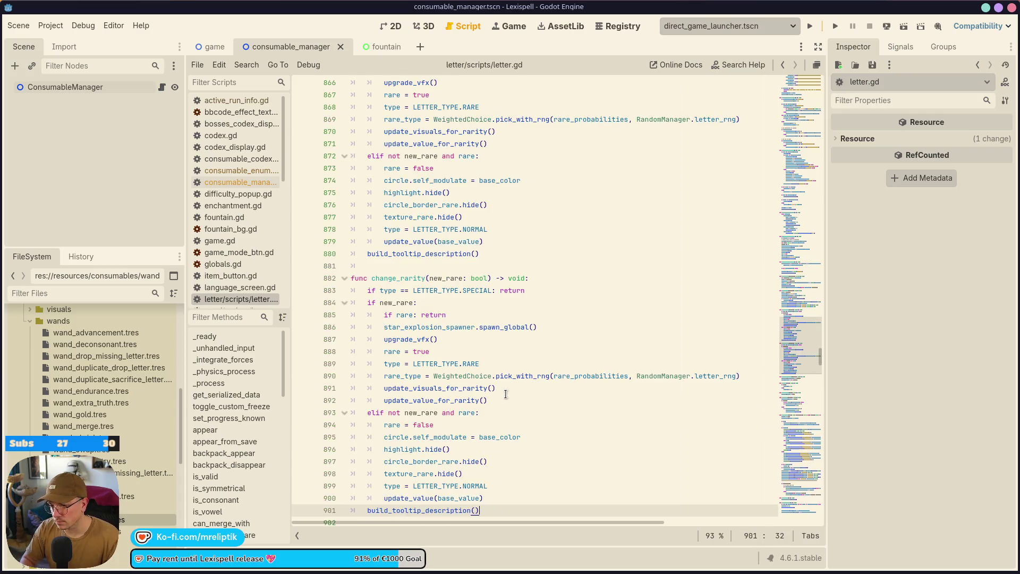
Step: Rename the copy to change_special with parameter new_special, updating the first check on line 884
left_click(423, 277)
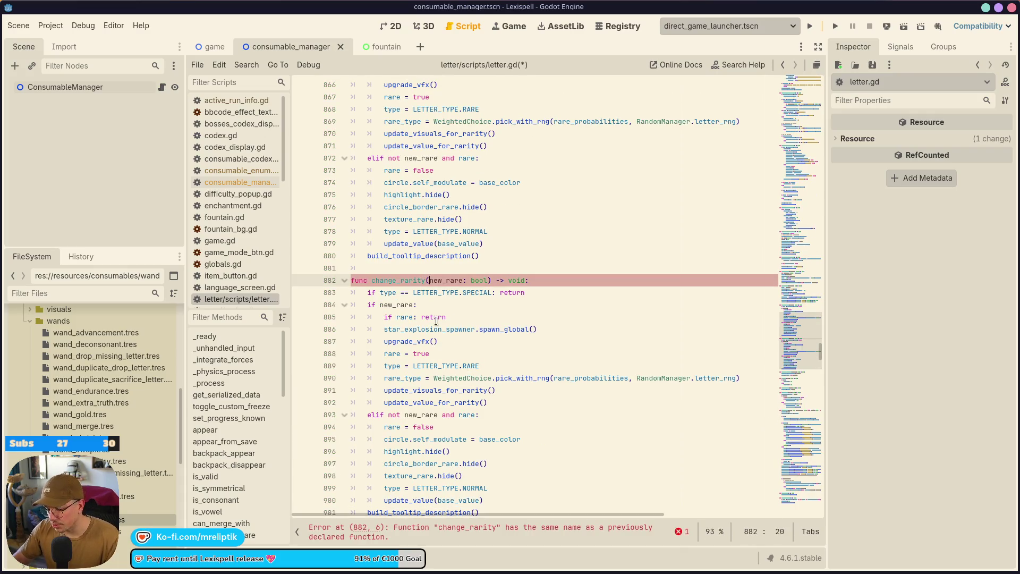
key("BackSpace")
key("BackSpace")
key("BackSpace")
key("Delete")
type("special")
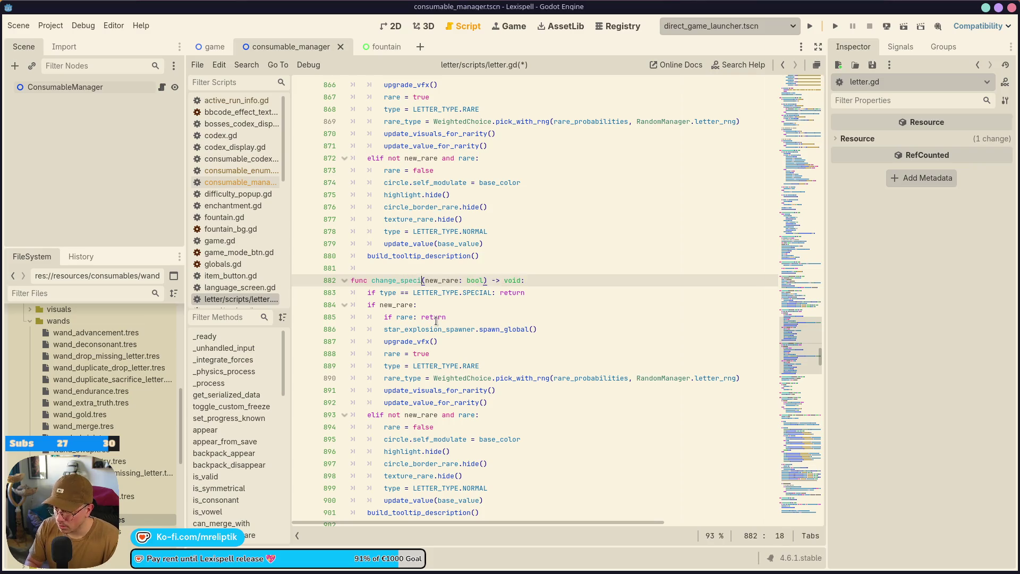
key("Right")
key("ctrl+shift+Right")
type("sp")
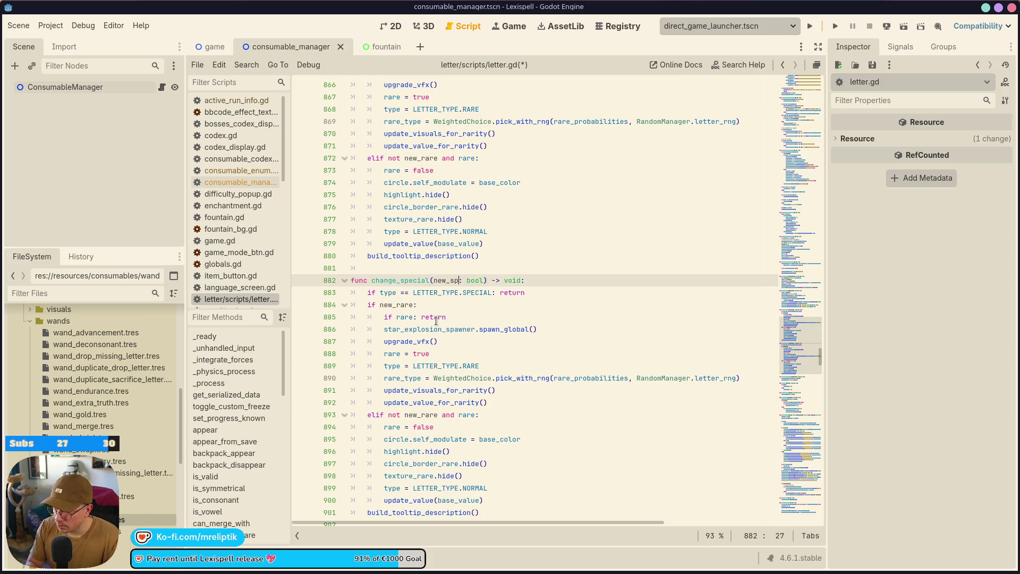
type("ecial")
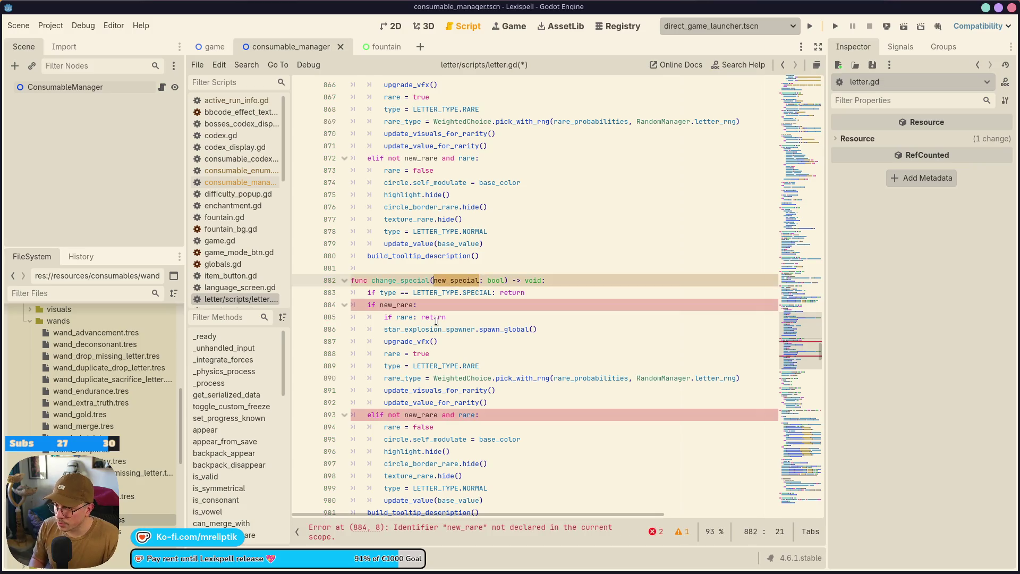
key("Down")
key("Down")
key("ctrl+shift+Right")
type("new_special")
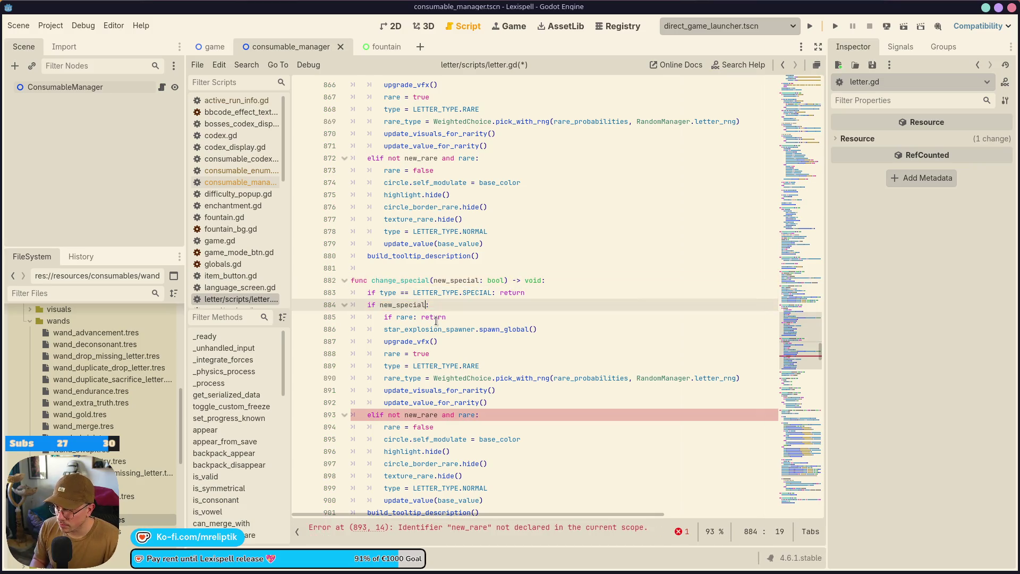
Step: Change the elif on line 893 to check not new_special and type == LETTER_TYPE.SPECIAL, then save
key("Down")
key("Down")
key("Down")
key("ctrl+Left")
key("ctrl+shift+Right")
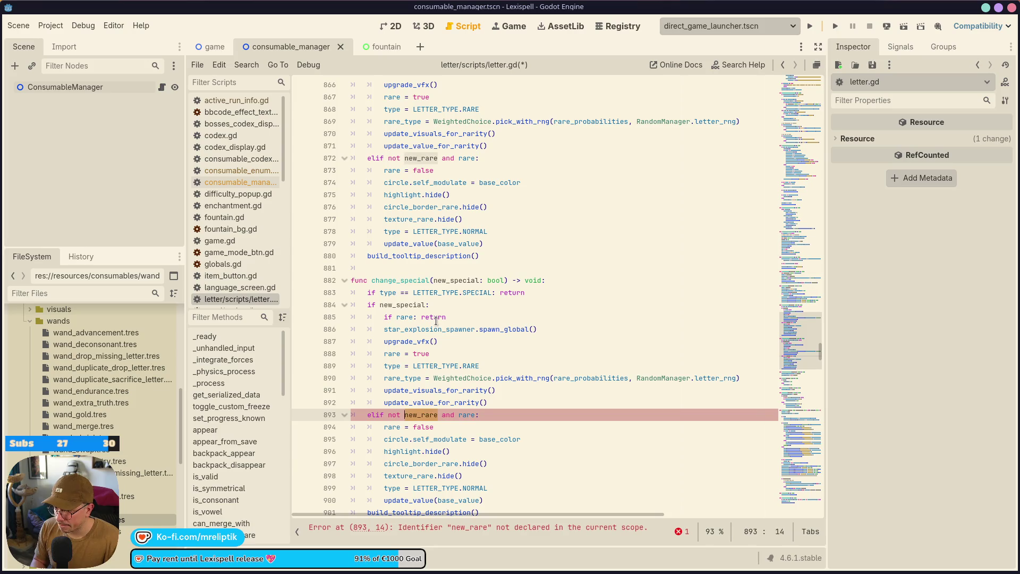
type("new_special")
key("ctrl+shift+Left")
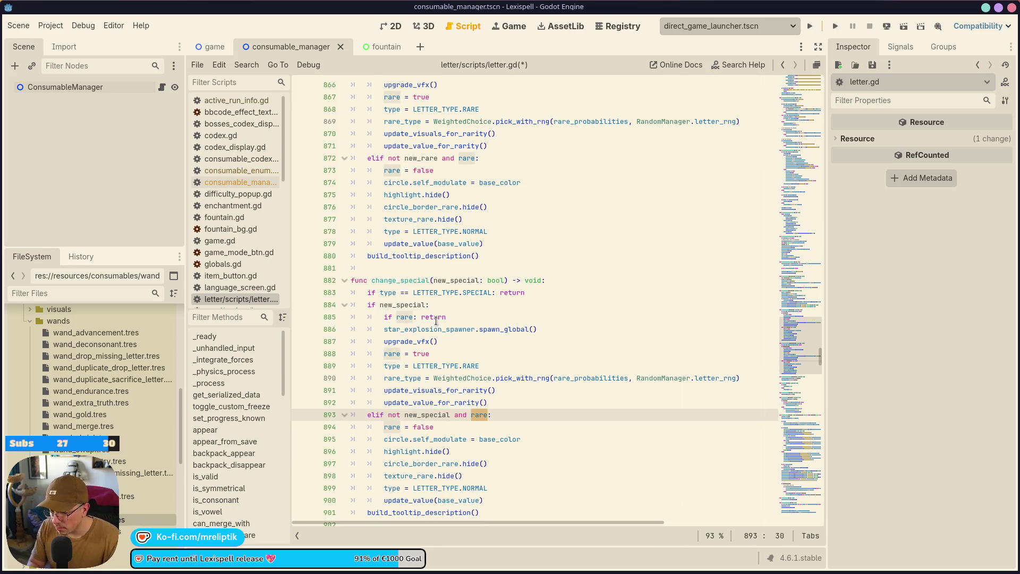
key("BackSpace")
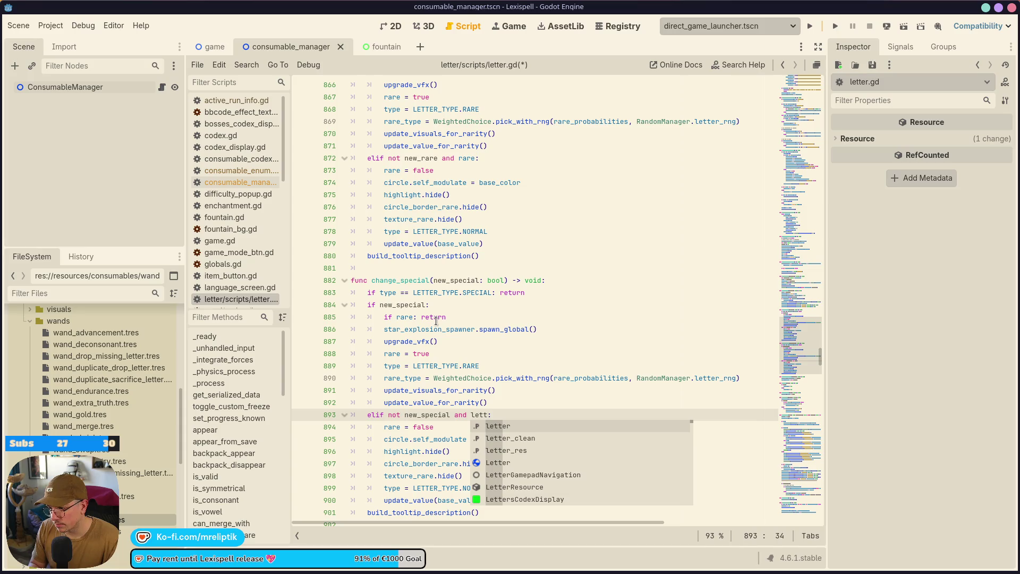
type("type")
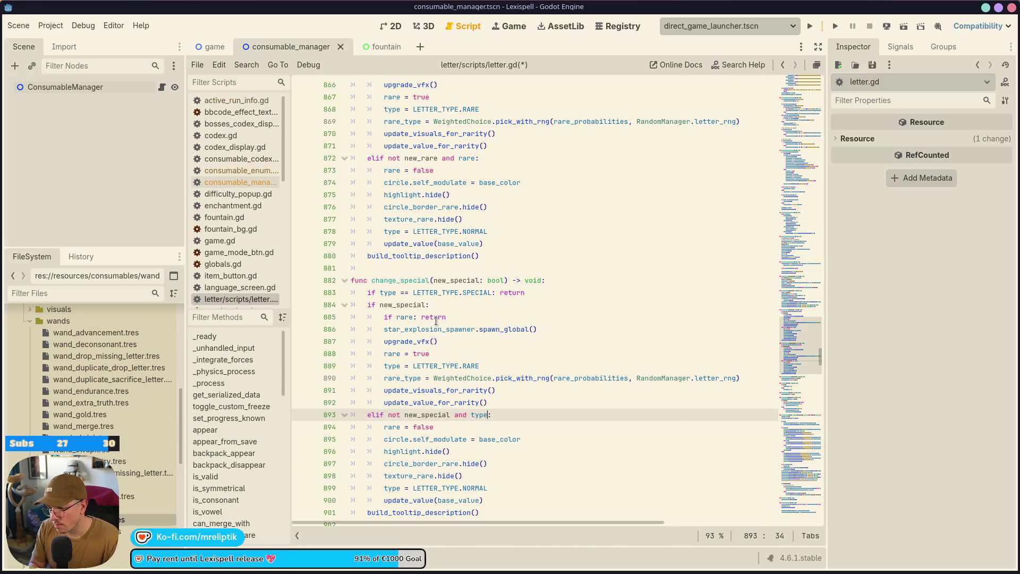
type(" == ")
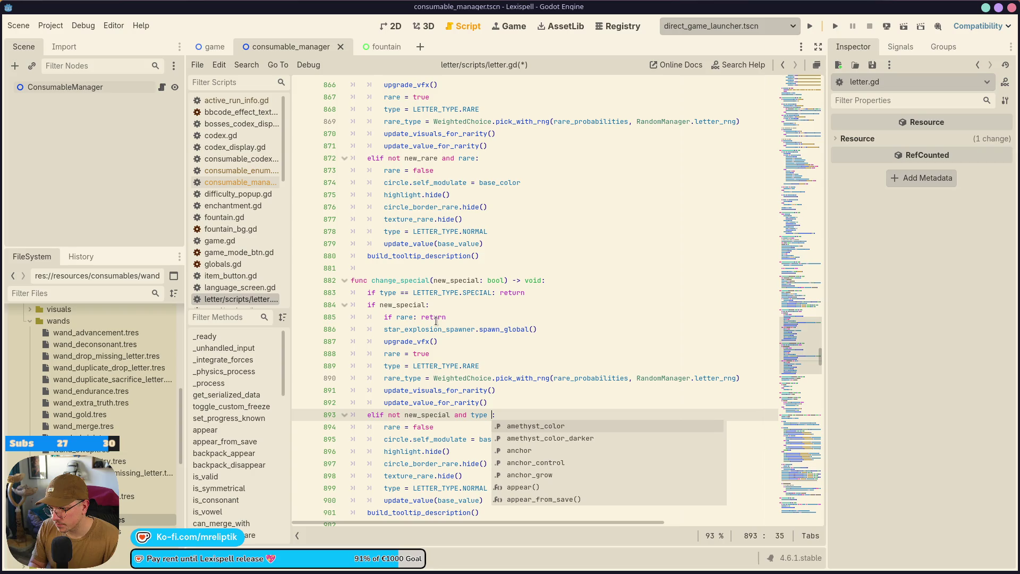
type("LETTER_TYPE.SP")
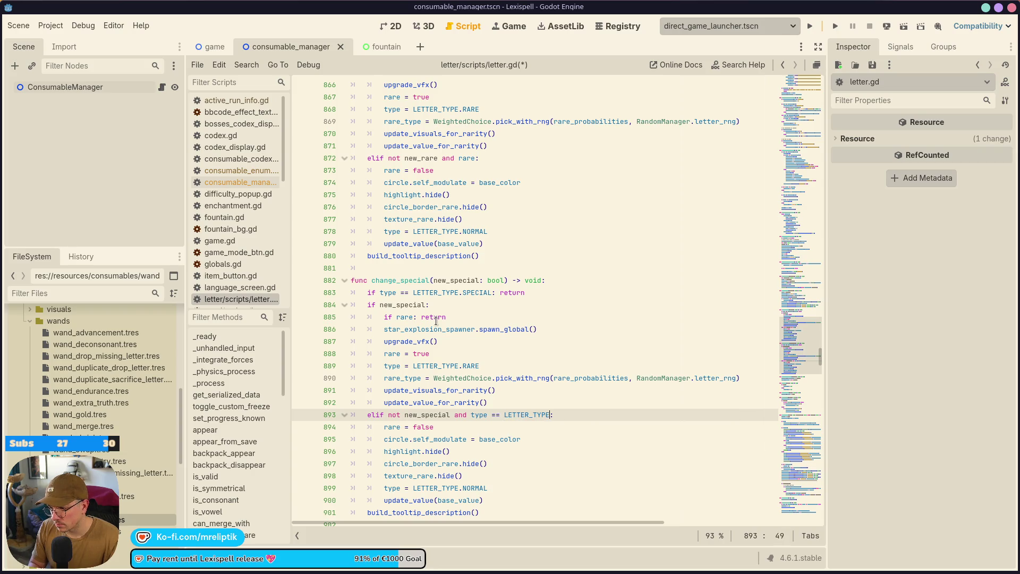
key("Return")
key("ctrl+s")
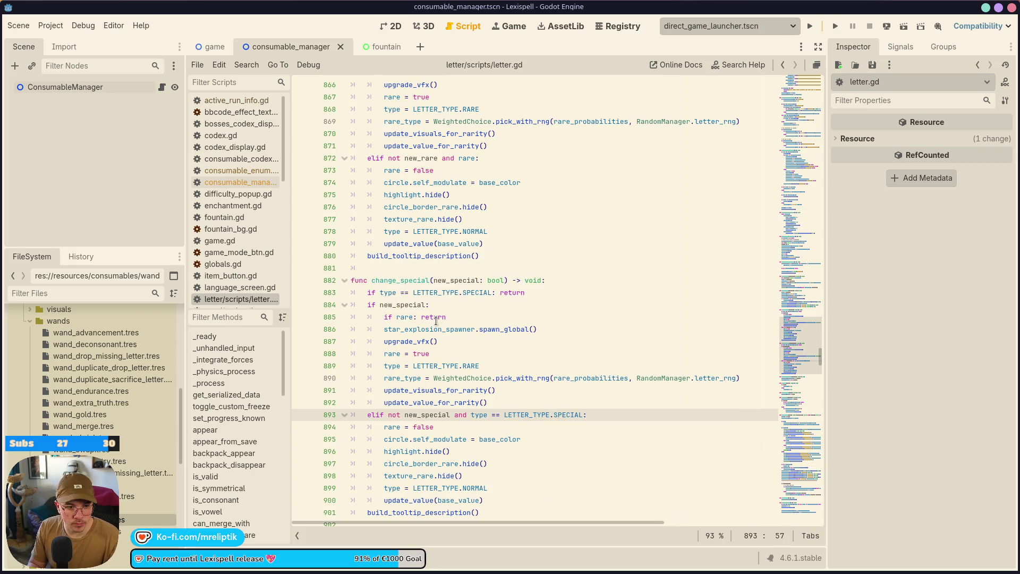